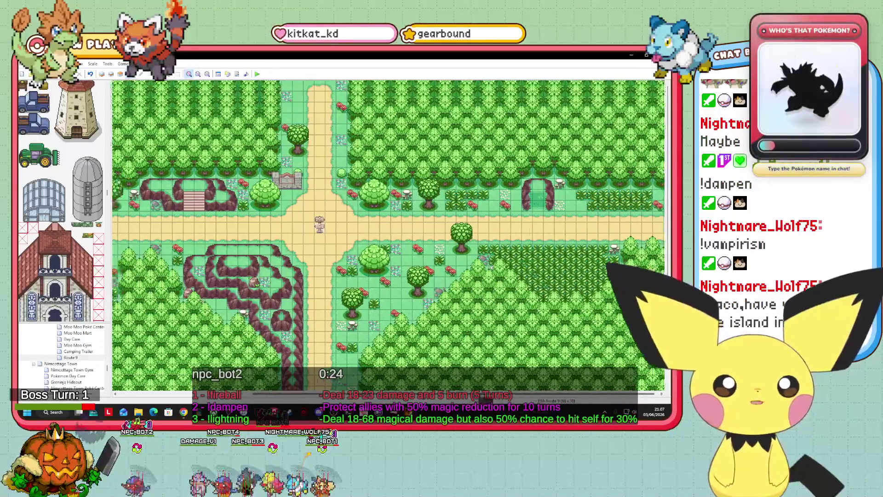
# Scroll the forest town map in the RPG Maker map editor to the left
pyautogui.hscroll(-5, 483, 395)
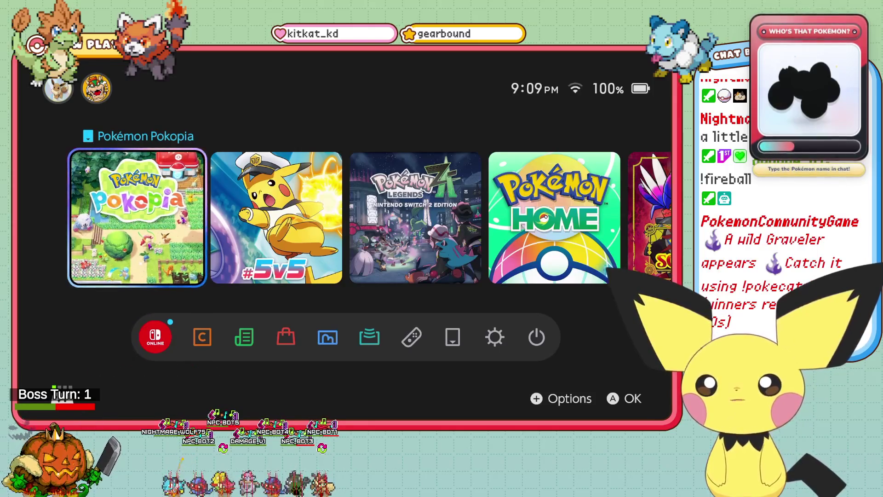
# Launch Pokémon Pokopia as the first user profile and get past the data-collection notice
pyautogui.press('Return')
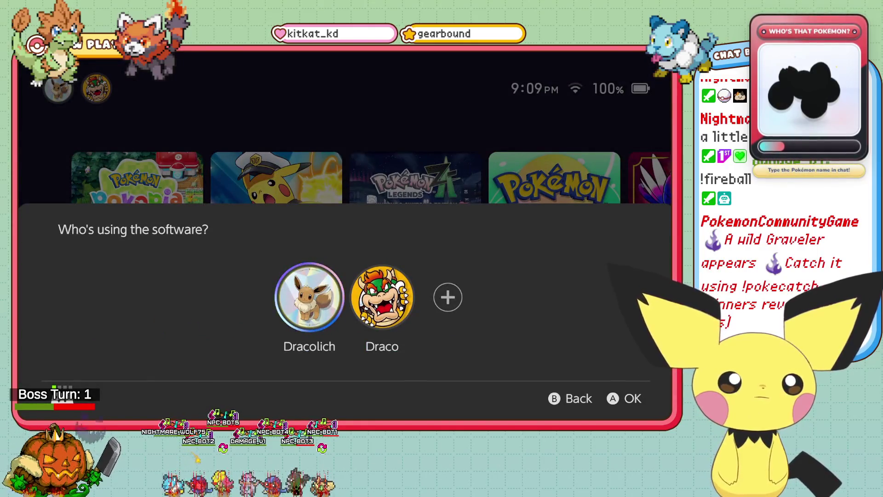
pyautogui.press('Return')
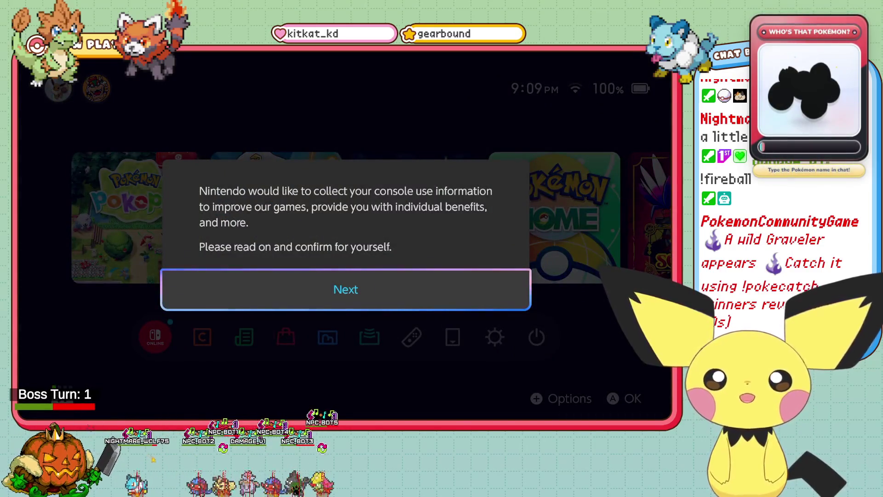
pyautogui.press('Return')
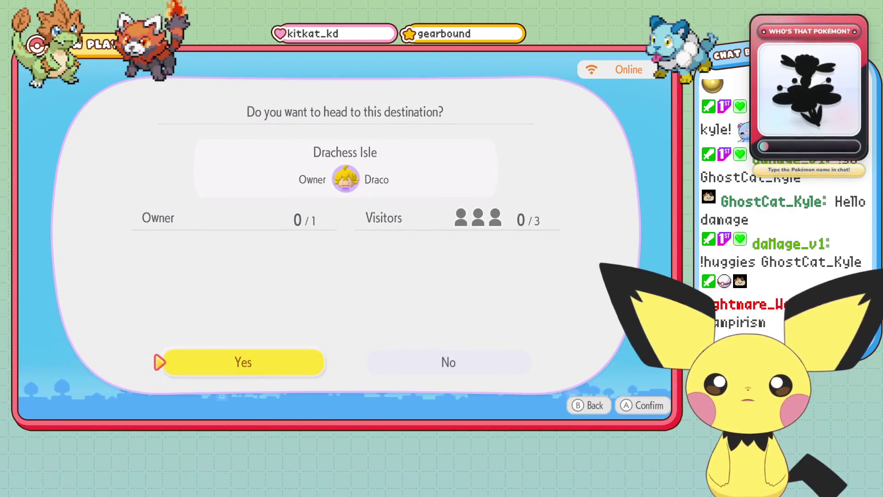
# Depart for Drachess Isle with the current island settings, then maximize the Serebii browser window
pyautogui.press('Return')
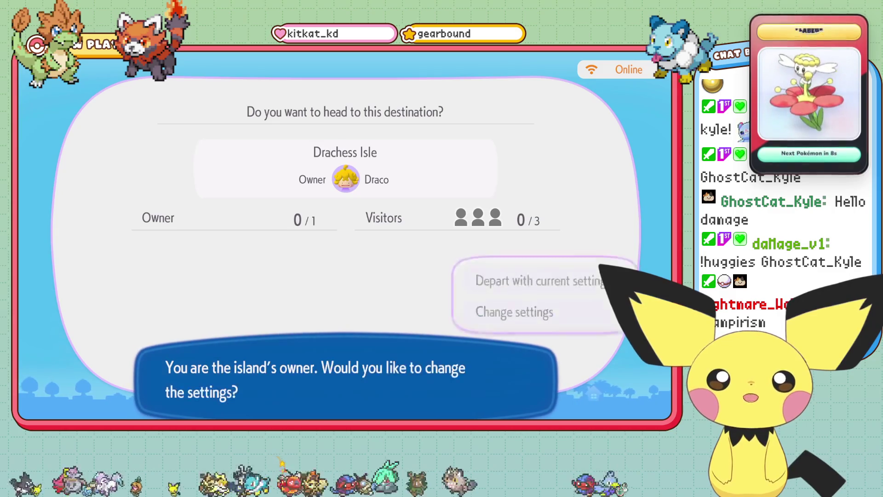
pyautogui.press('Return')
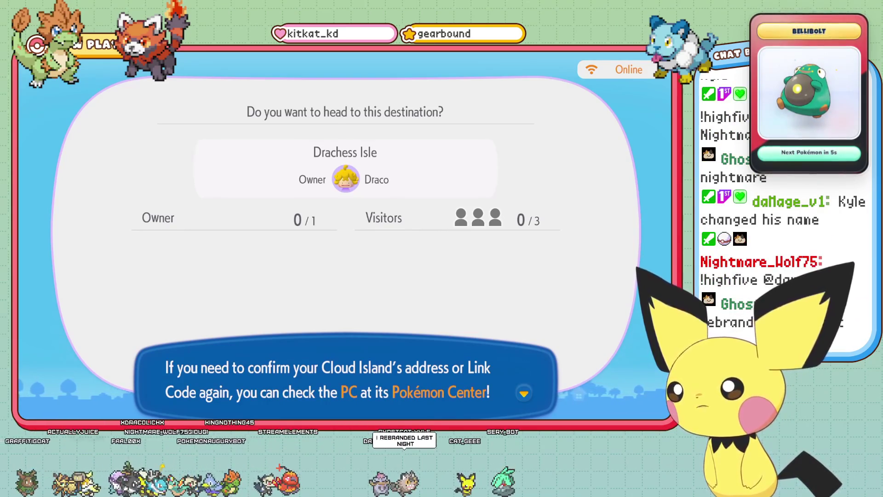
pyautogui.press('Return')
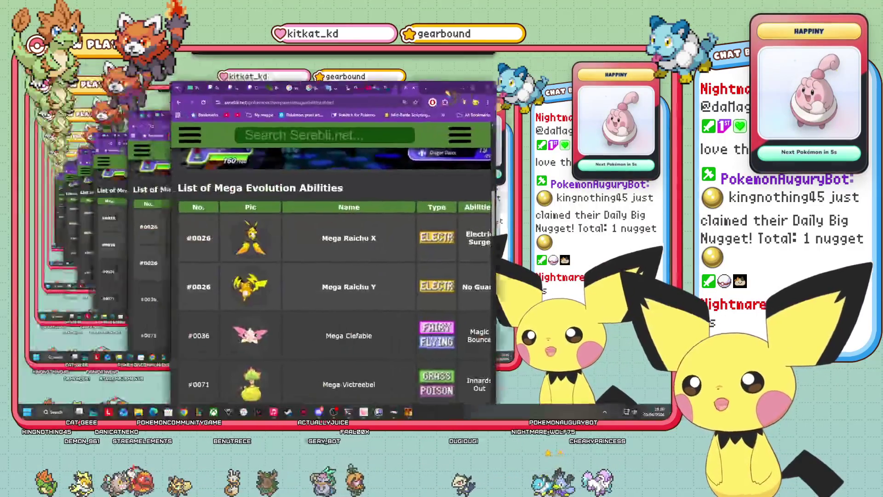
pyautogui.click(494, 91)
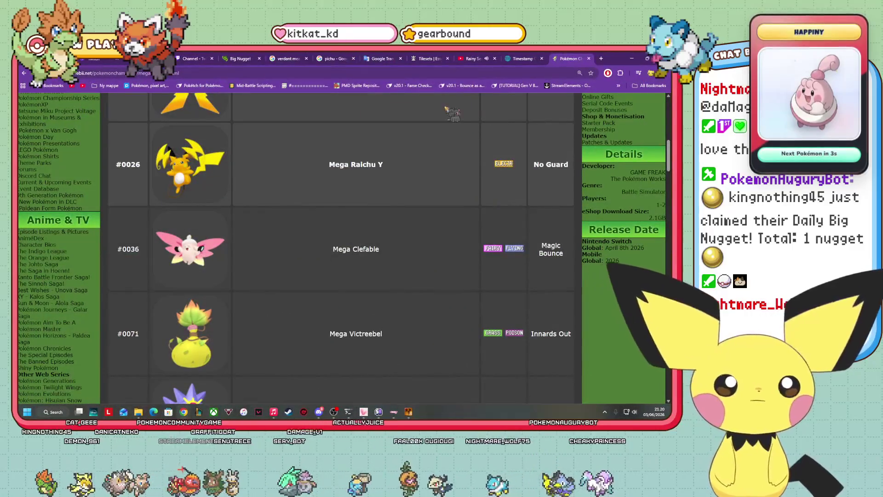
# Read Serebii's Electric Surge page in a new tab (Tapu Koko, Pincurchin), then close it
pyautogui.scroll(5, 391, 203)
pyautogui.scroll(-4, 387, 198)
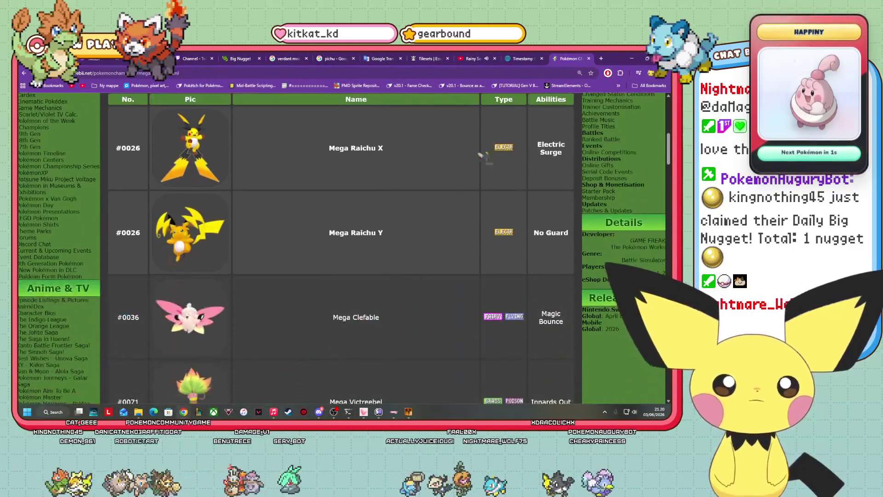
pyautogui.rightClick(555, 151)
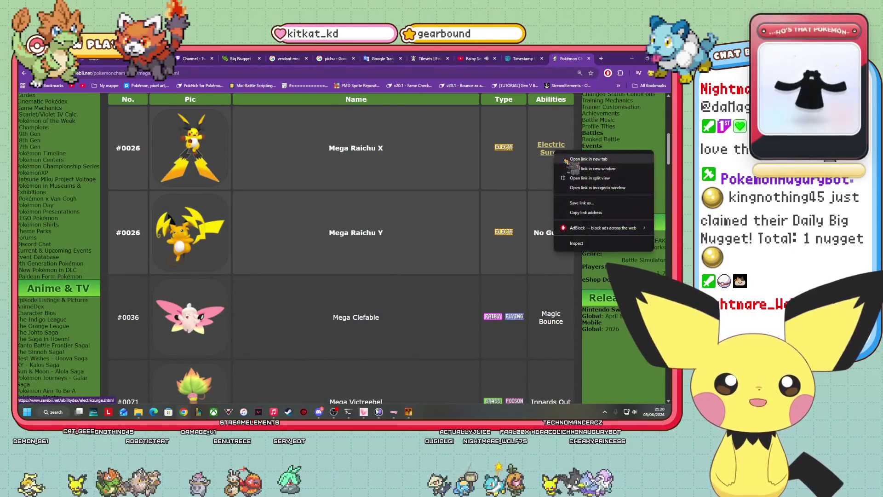
pyautogui.click(580, 161)
pyautogui.scroll(-4, 285, 271)
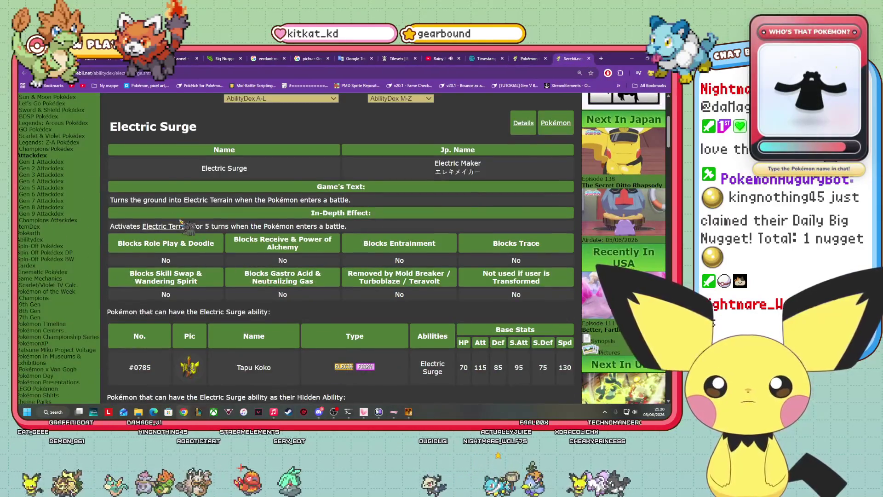
pyautogui.scroll(-6, 304, 221)
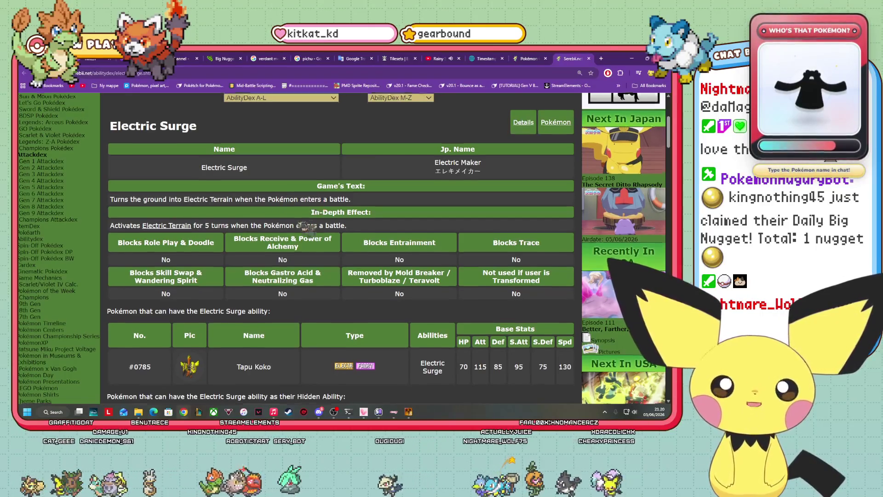
pyautogui.scroll(3, 299, 230)
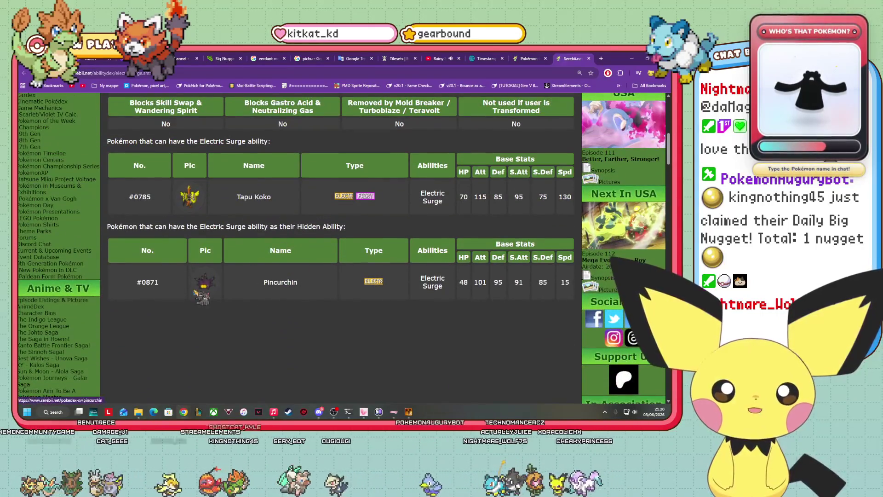
pyautogui.scroll(2, 207, 226)
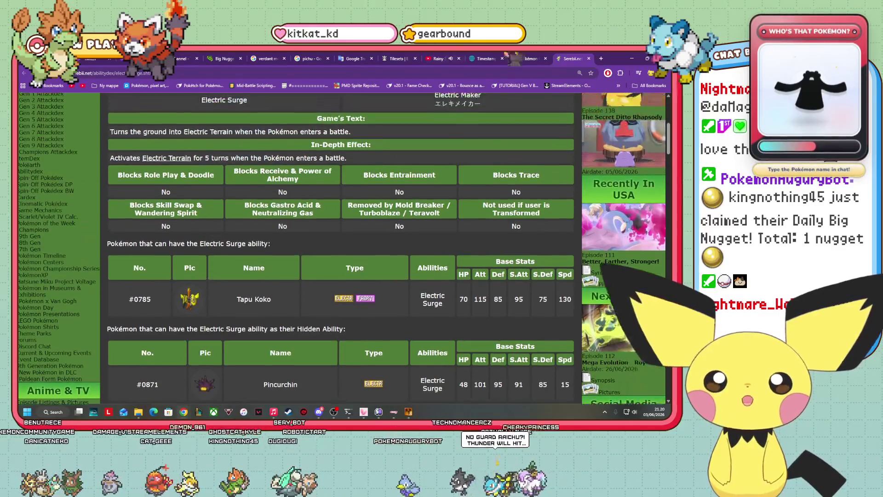
pyautogui.click(589, 58)
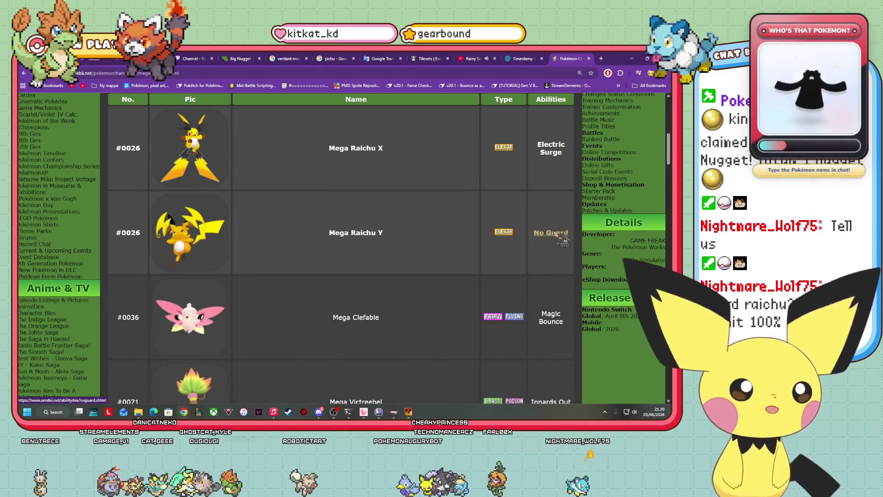
# Open the No Guard ability page and scroll through it
pyautogui.click(556, 233)
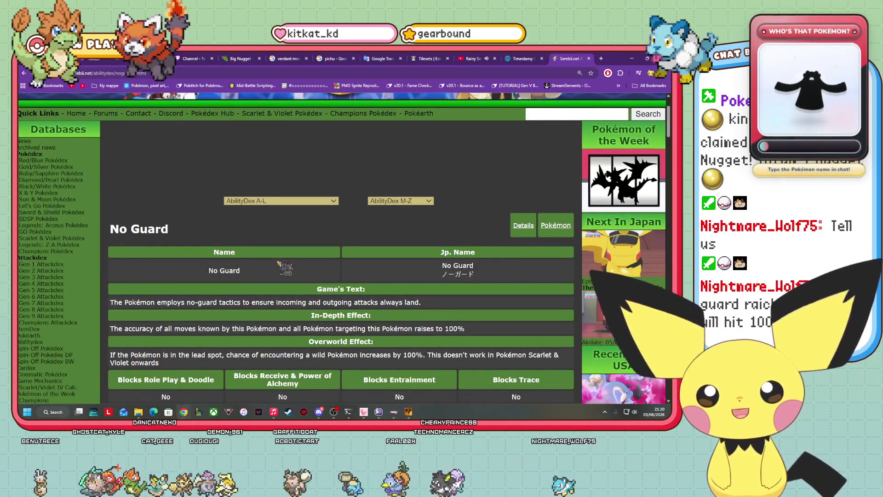
pyautogui.scroll(-3, 279, 263)
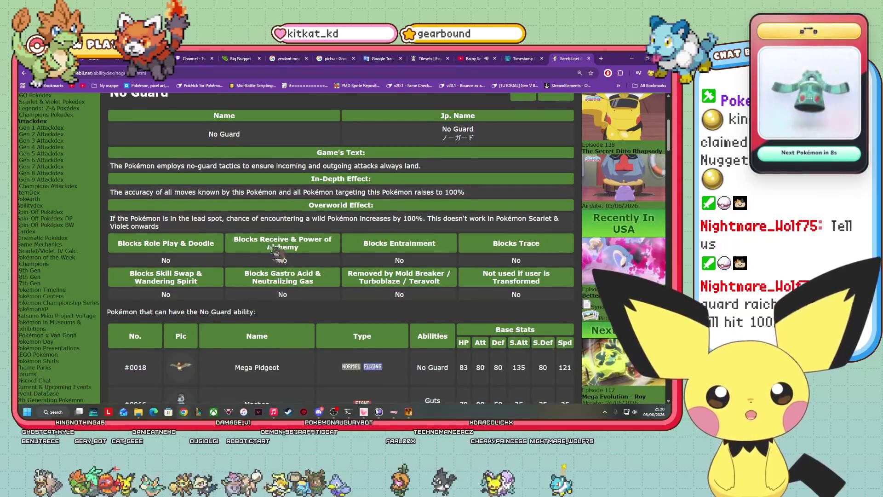
pyautogui.scroll(-3, 268, 241)
pyautogui.scroll(3, 274, 247)
pyautogui.scroll(-12, 243, 201)
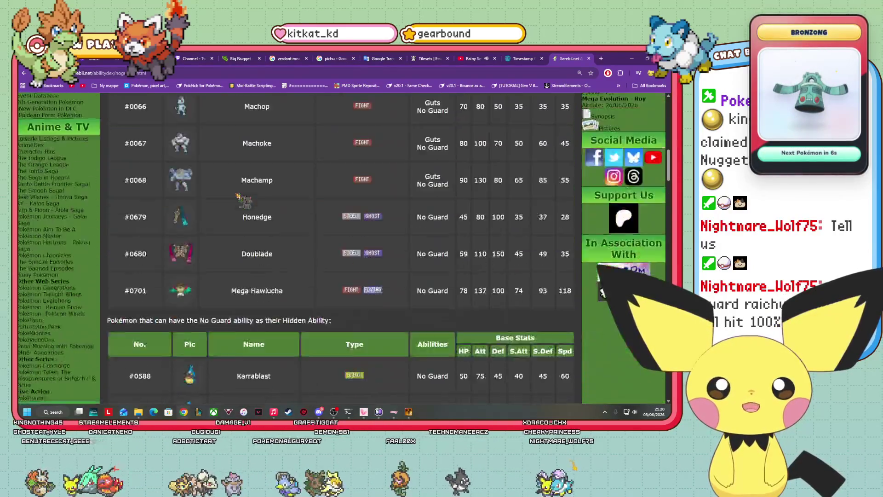
pyautogui.scroll(10, 239, 198)
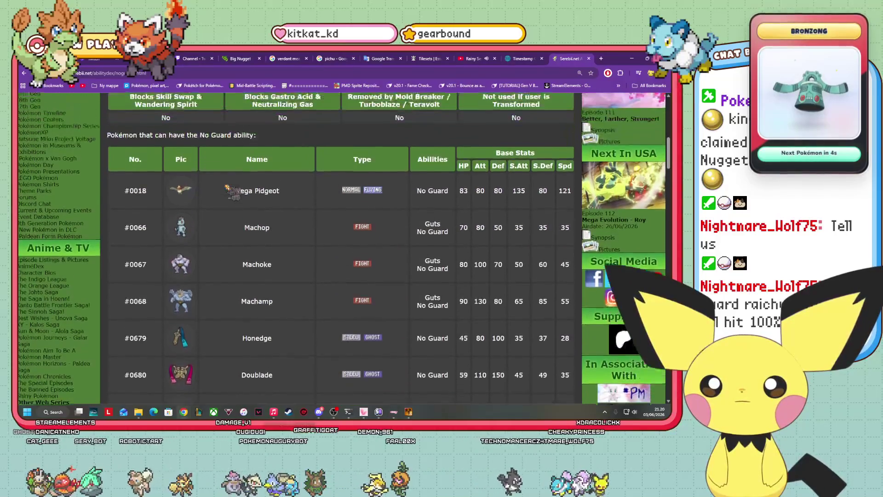
pyautogui.scroll(-4, 218, 187)
pyautogui.scroll(-2, 218, 186)
pyautogui.scroll(4, 257, 202)
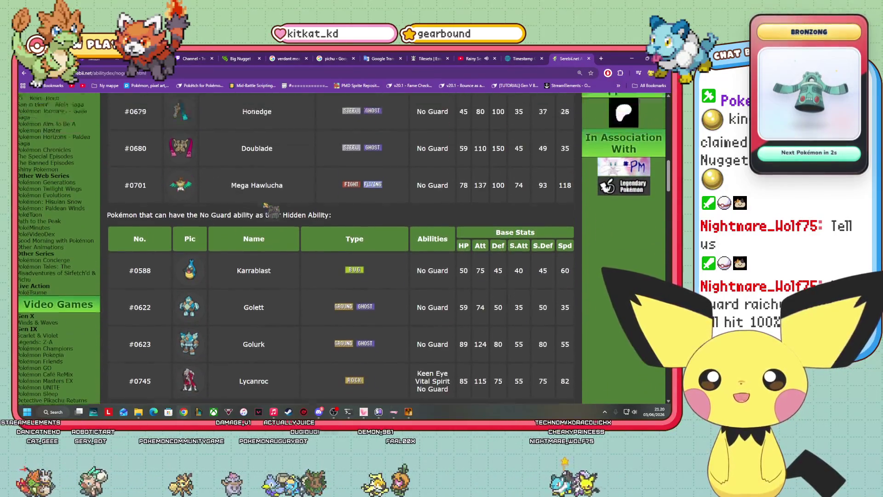
pyautogui.scroll(-3, 259, 209)
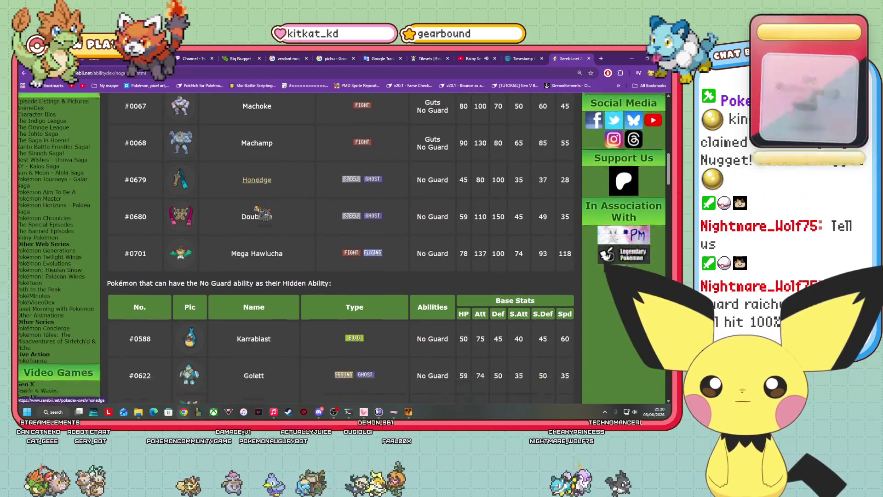
pyautogui.scroll(10, 262, 212)
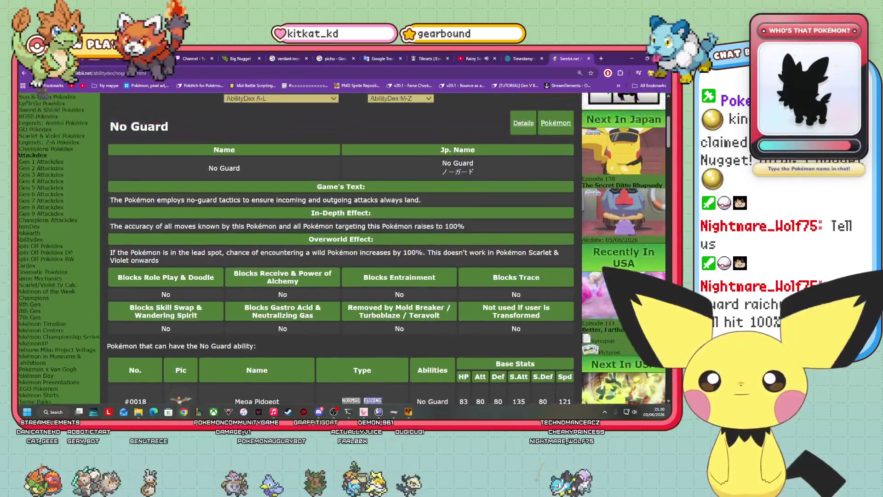
# Go back to the Pokémon Champions Mega list and scroll down to Mega Glimmora
pyautogui.hotkey('alt', 'Left')
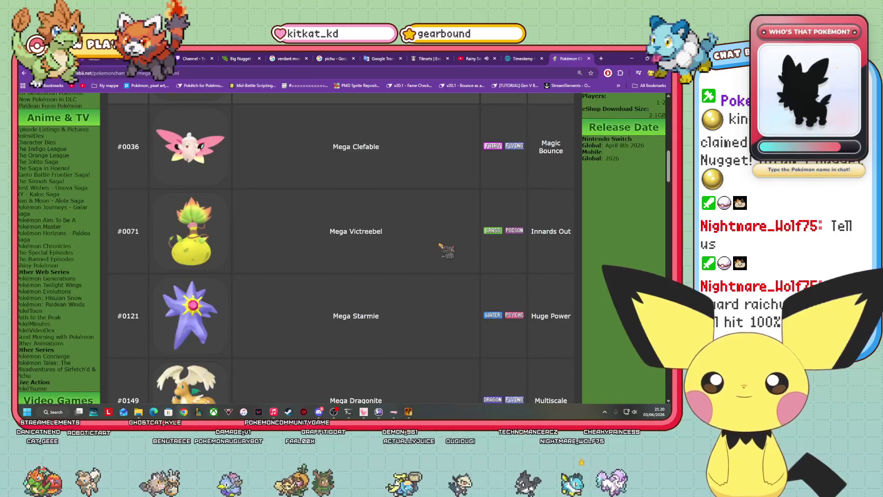
pyautogui.scroll(-3, 560, 145)
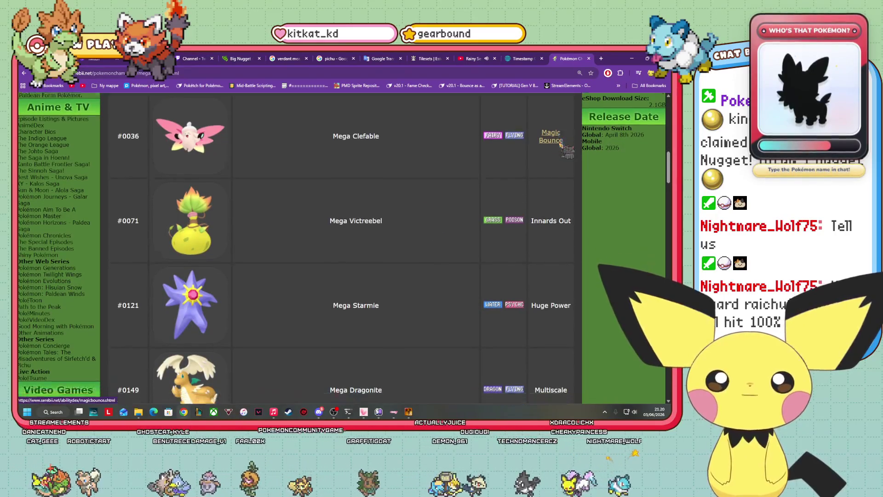
pyautogui.scroll(-2, 560, 145)
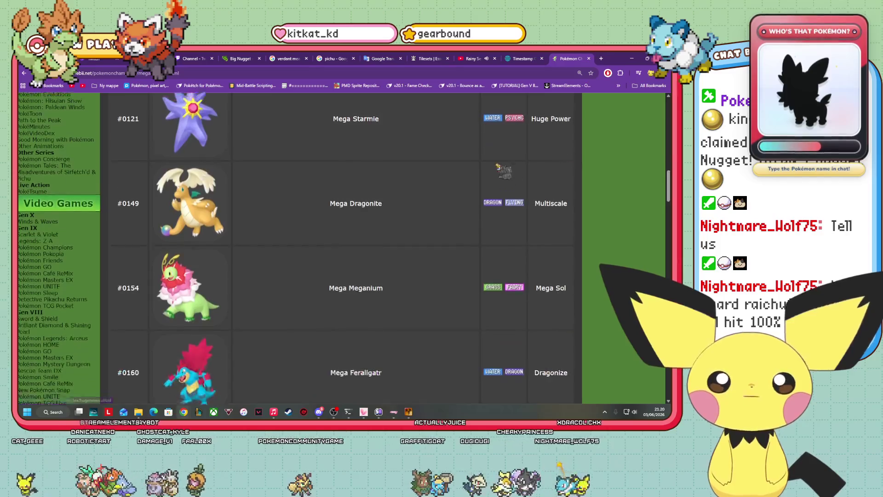
pyautogui.scroll(2, 420, 180)
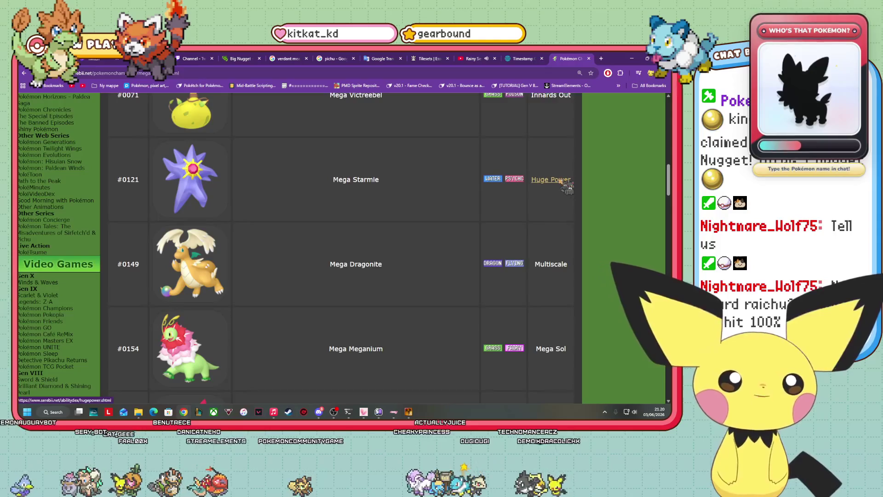
pyautogui.scroll(-3, 555, 188)
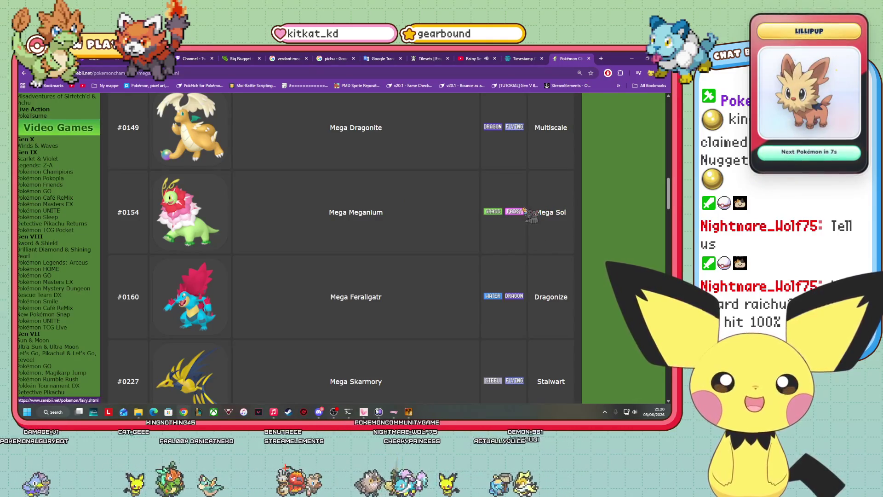
pyautogui.scroll(-12, 378, 203)
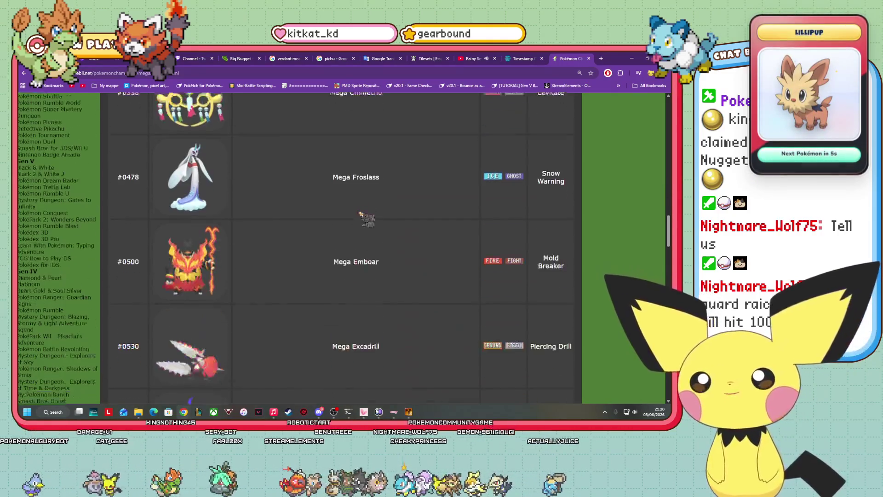
pyautogui.scroll(-15, 364, 218)
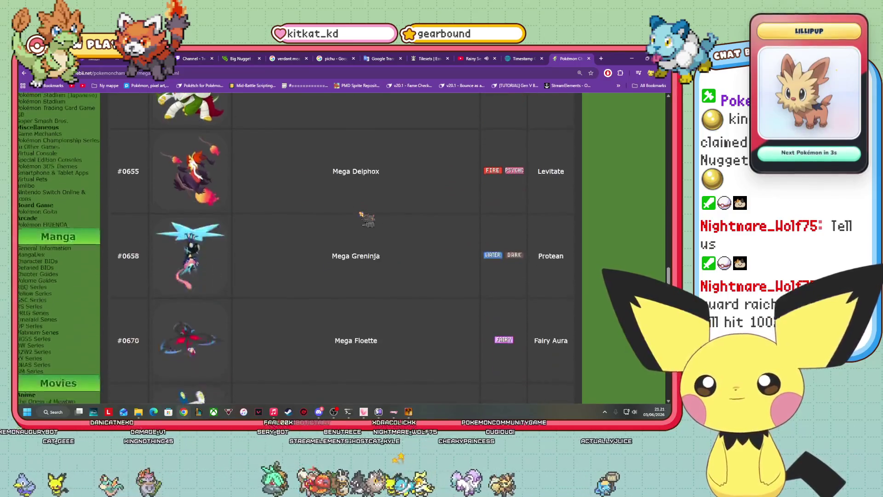
pyautogui.scroll(-6, 364, 218)
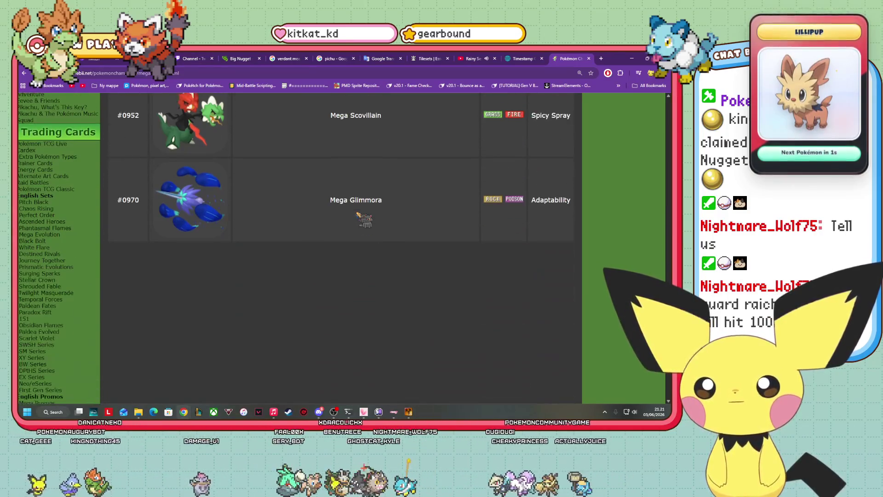
pyautogui.scroll(2, 364, 220)
pyautogui.scroll(20, 364, 218)
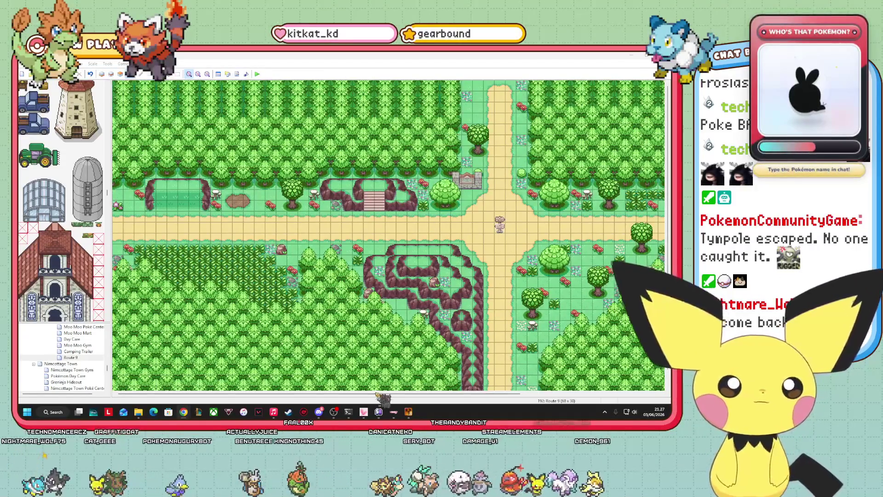
pyautogui.moveTo(385, 393); pyautogui.dragTo(524, 393)
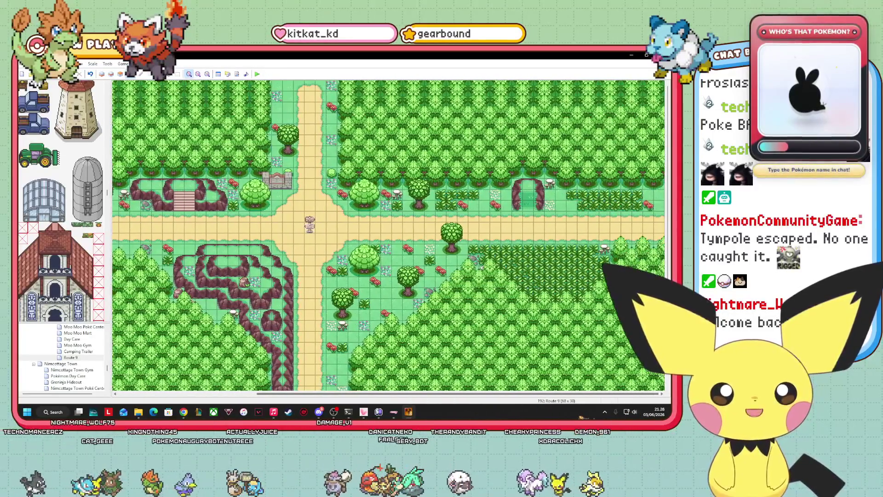
pyautogui.moveTo(524, 393)
pyautogui.mouseDown()
pyautogui.moveTo(385, 393)
pyautogui.moveTo(525, 394)
pyautogui.mouseUp()
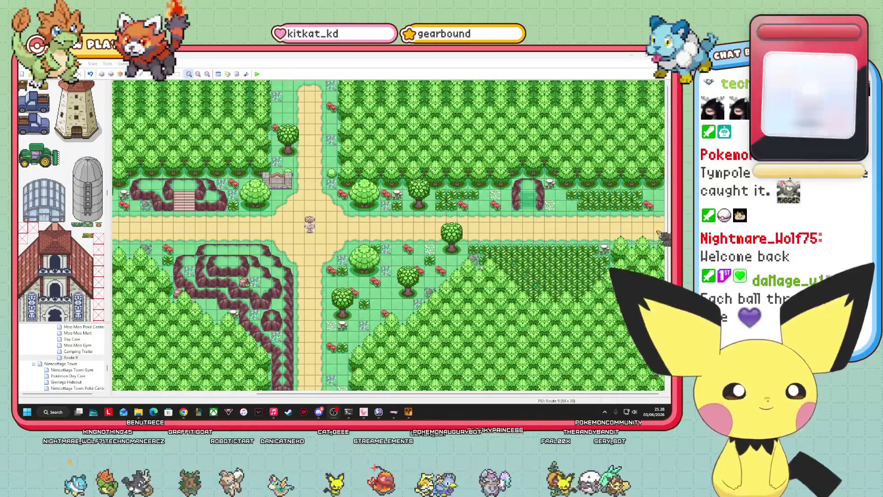
pyautogui.scroll(-1, 388, 235)
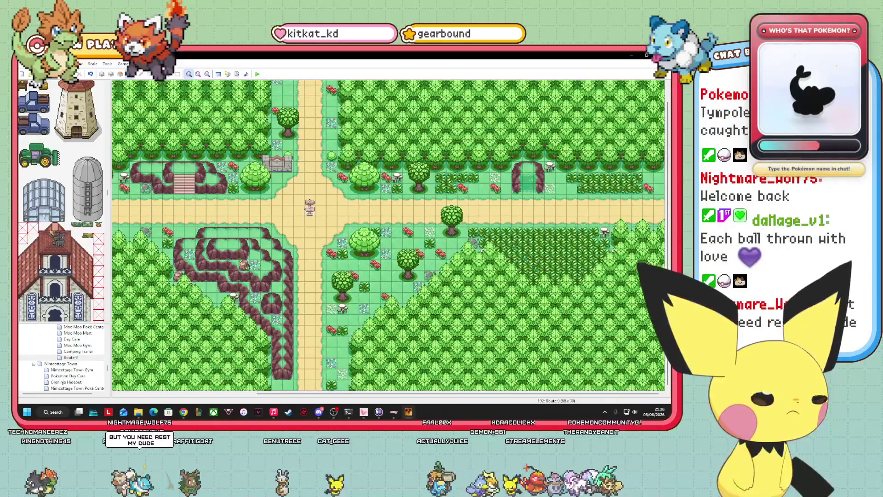
pyautogui.moveTo(478, 393); pyautogui.dragTo(478, 394)
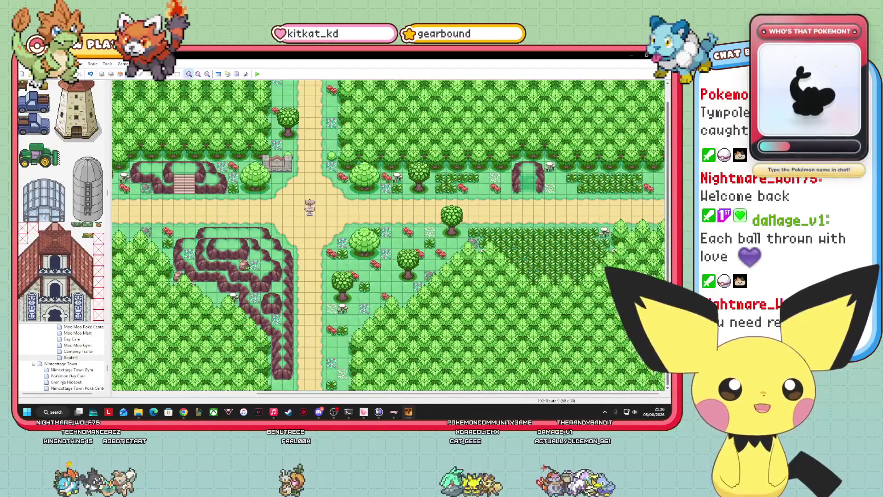
pyautogui.moveTo(478, 393)
pyautogui.mouseDown()
pyautogui.moveTo(367, 394)
pyautogui.moveTo(499, 394)
pyautogui.mouseUp()
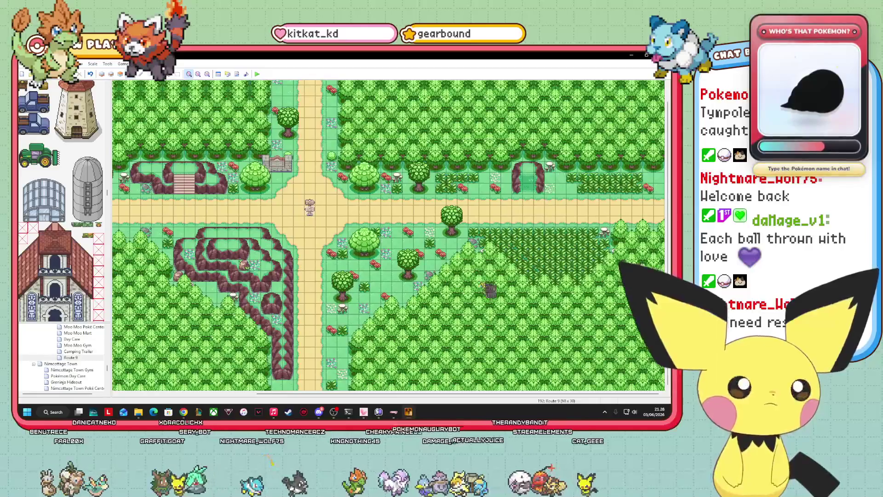
pyautogui.hscroll(-1, 388, 235)
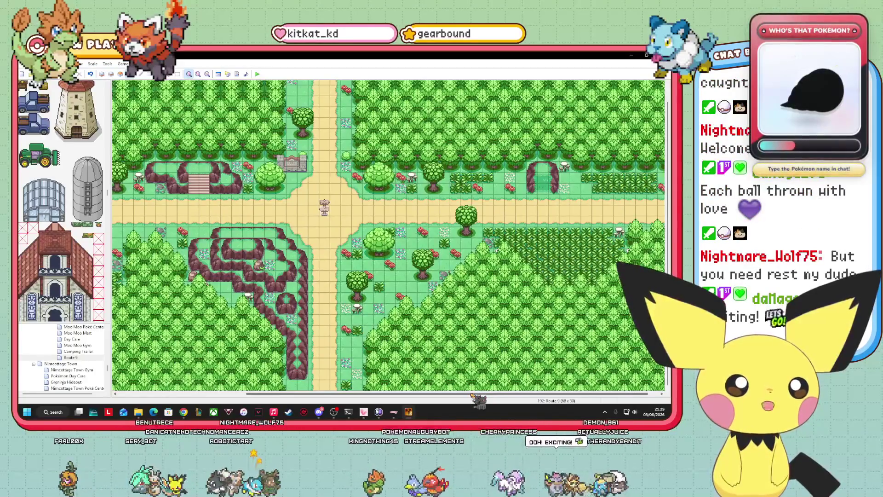
pyautogui.moveTo(470, 394); pyautogui.dragTo(434, 394)
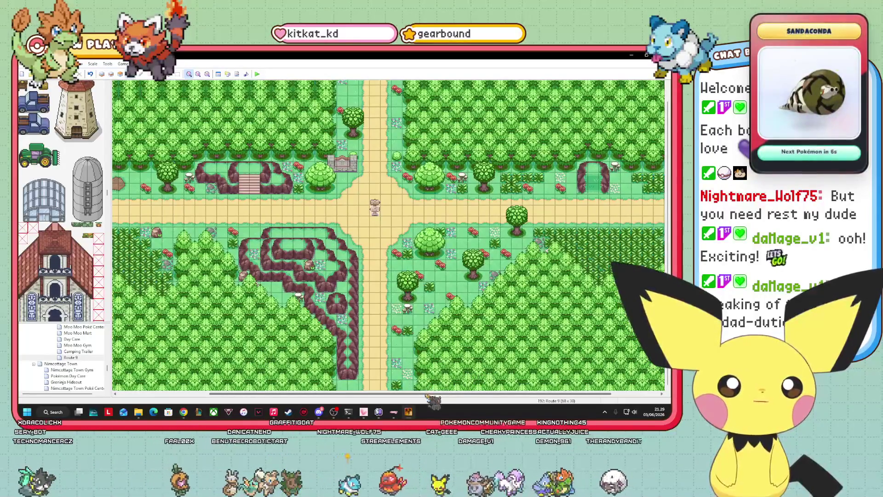
# Pull the Twitch window with the Subnautica 2 stream over the Route 9 map editor
pyautogui.moveTo(426, 394); pyautogui.dragTo(415, 394)
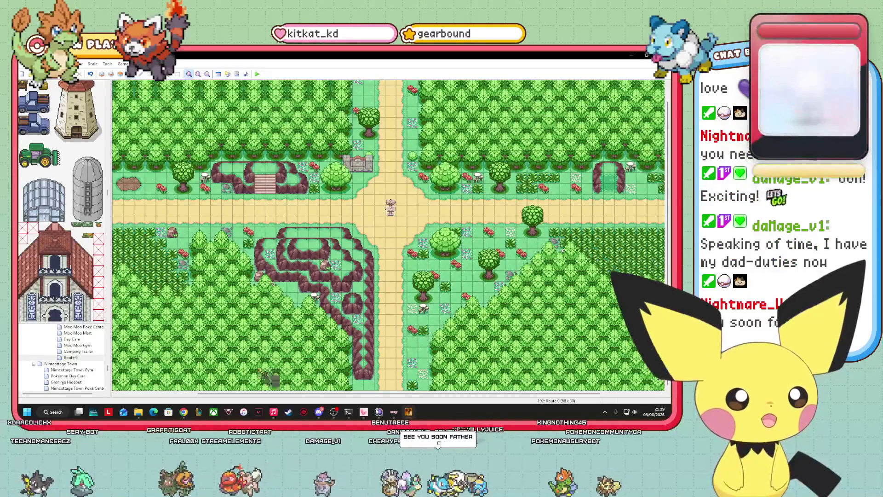
pyautogui.moveTo(258, 394); pyautogui.dragTo(178, 394)
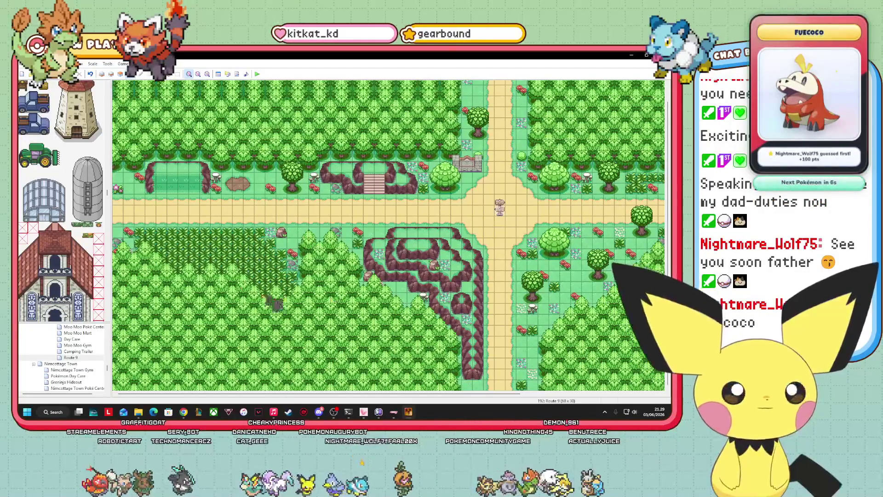
pyautogui.moveTo(492, 394); pyautogui.dragTo(623, 394)
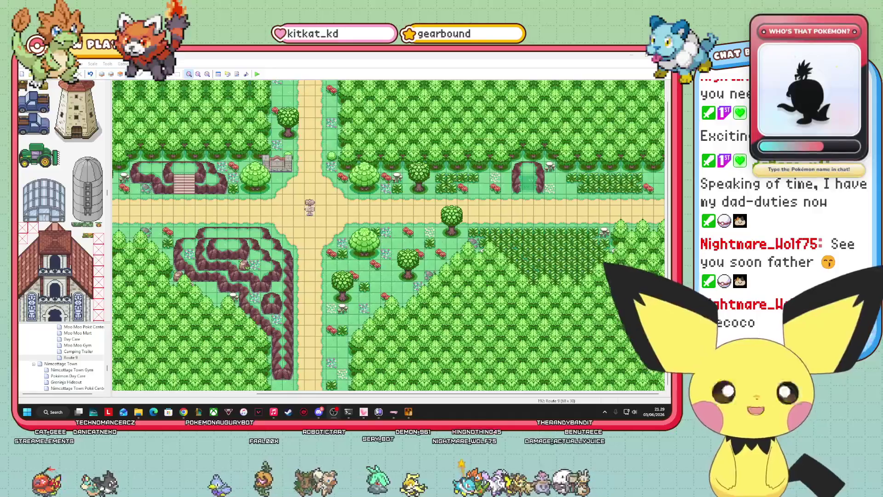
pyautogui.moveTo(665, 415)
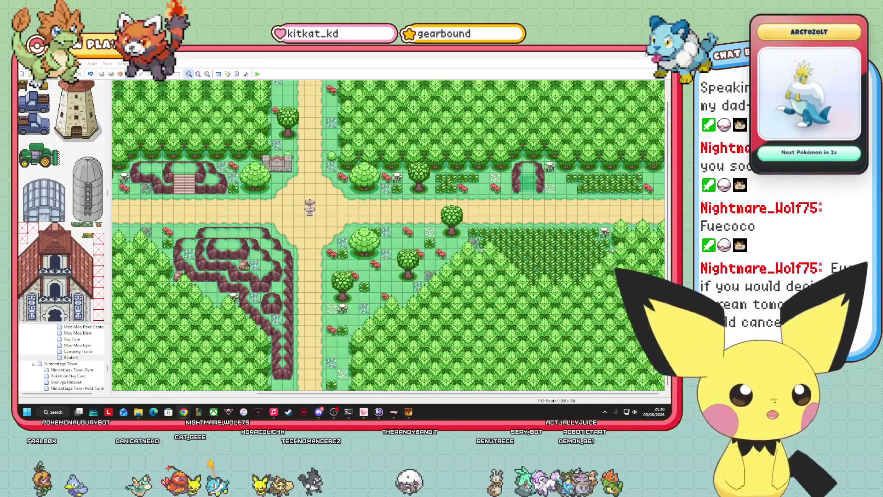
pyautogui.moveTo(18, 230)
pyautogui.mouseDown()
pyautogui.moveTo(384, 167)
pyautogui.moveTo(469, 124)
pyautogui.mouseUp()
# Maximize the Twitch page, send 'Co Ro' in chat, then restore the browser to a smaller window
pyautogui.click(463, 121)
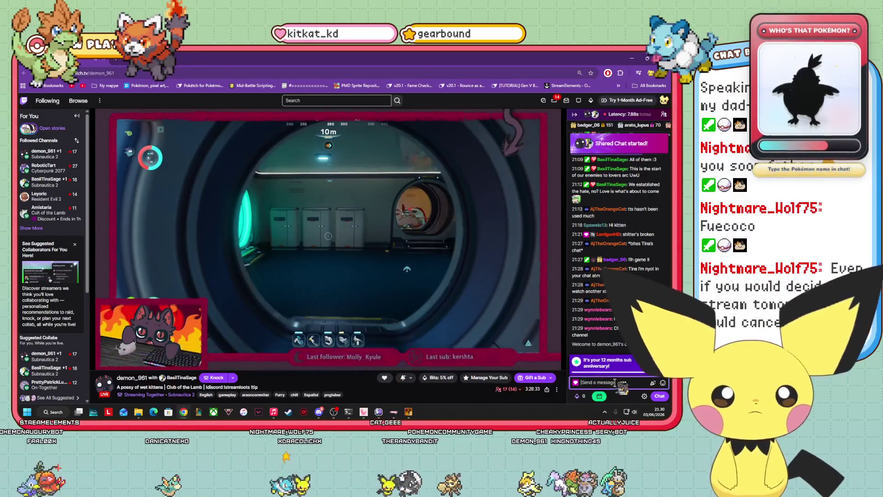
pyautogui.click(646, 362)
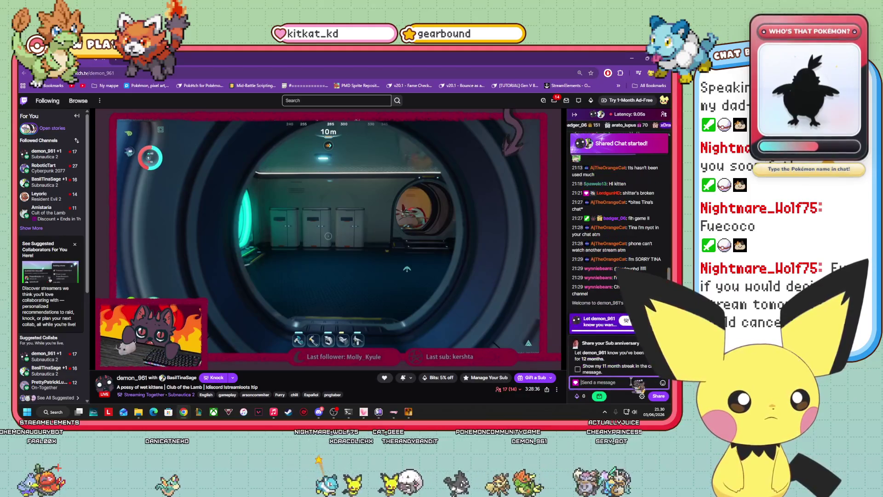
pyautogui.click(610, 381)
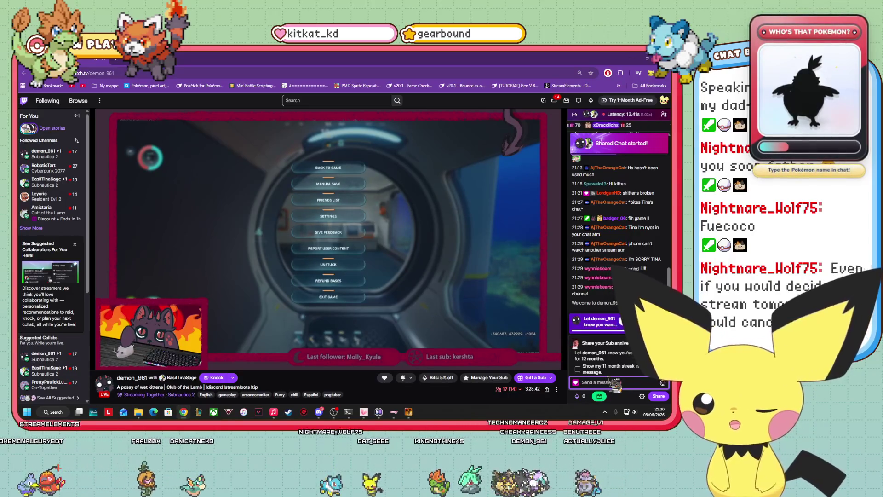
pyautogui.write('Co')
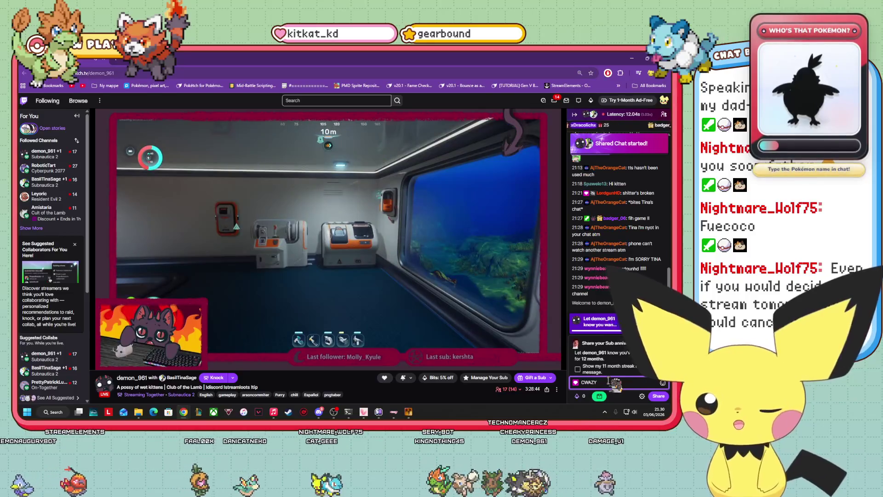
pyautogui.write(' Ro')
pyautogui.press('Return')
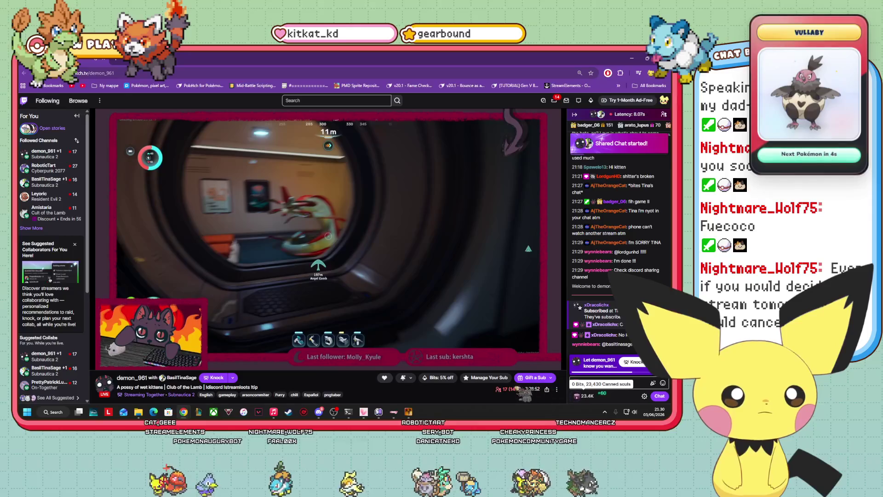
pyautogui.moveTo(510, 391)
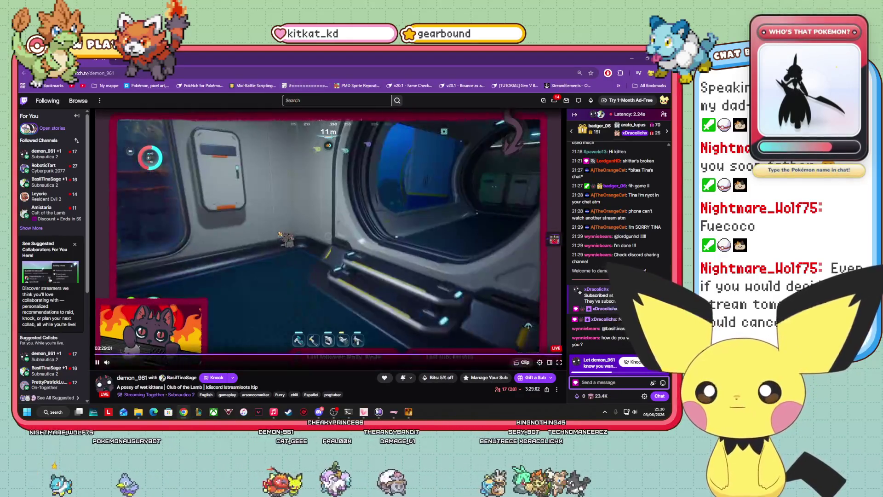
pyautogui.press('super+Down')
pyautogui.press('super+Down')
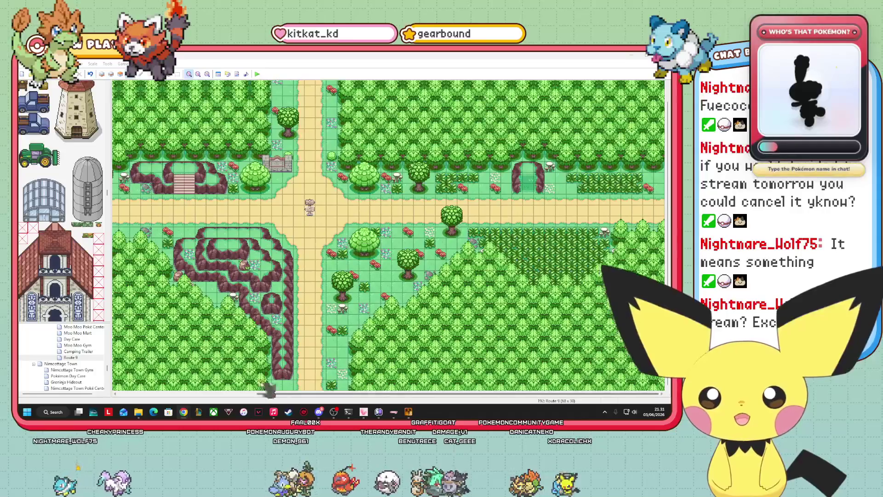
# Bring RPG Maker XP to the front and scroll up on the Route 9 map
pyautogui.click(348, 411)
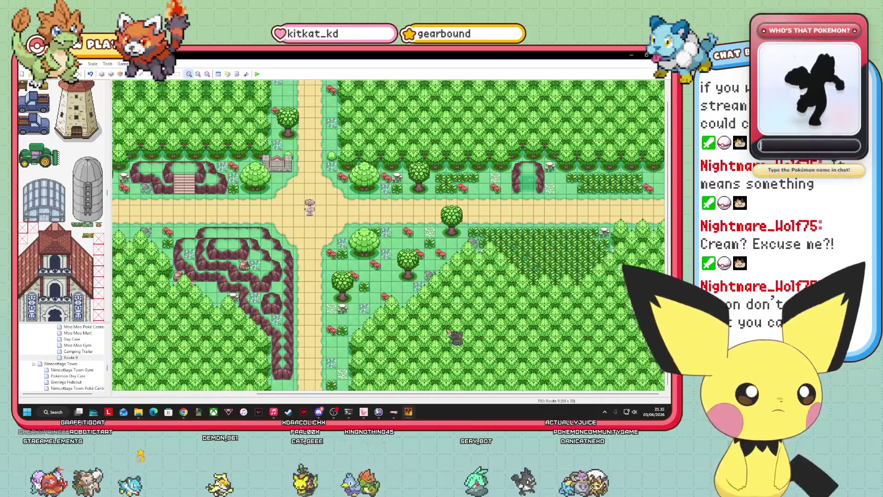
pyautogui.scroll(1, 593, 255)
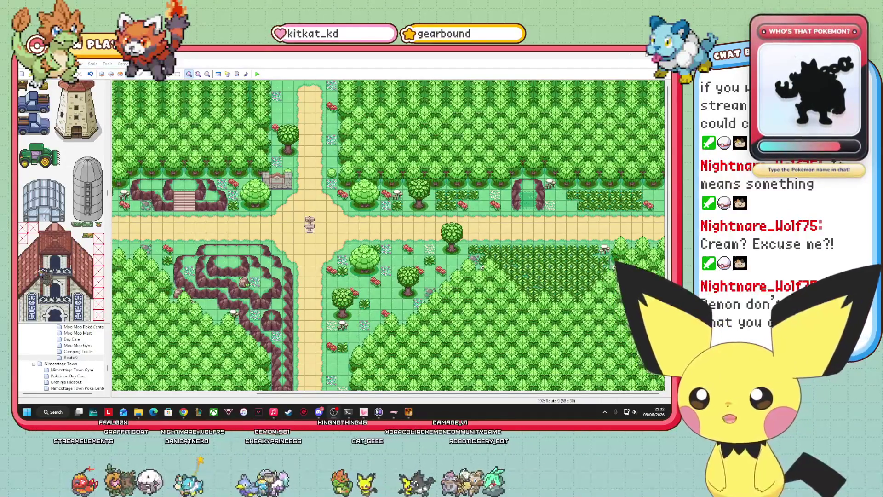
pyautogui.scroll(-5, 69, 266)
pyautogui.scroll(-5, 94, 228)
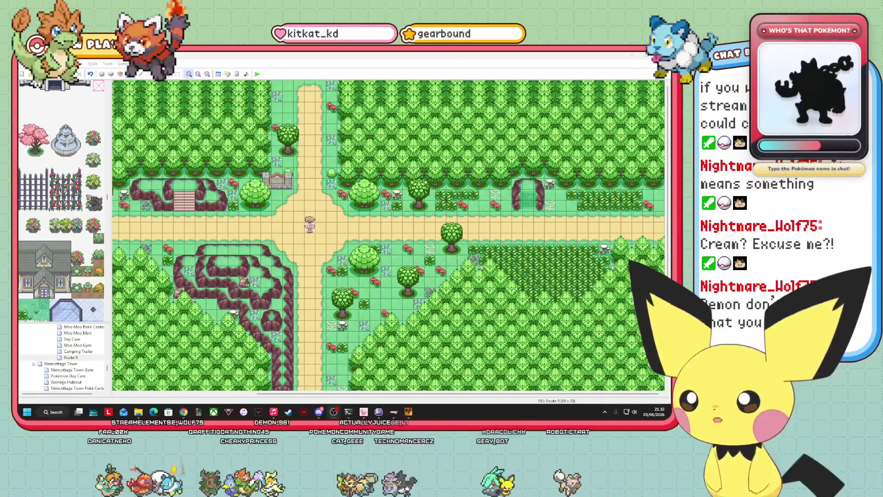
pyautogui.scroll(-5, 80, 211)
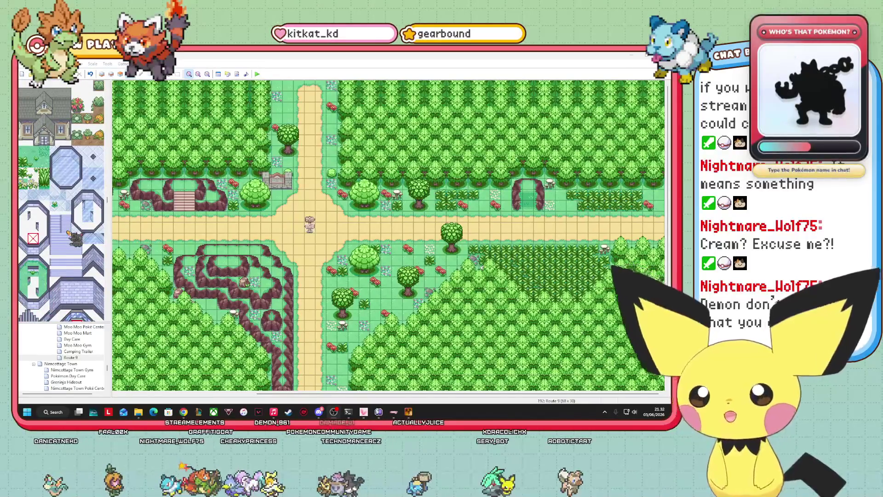
pyautogui.scroll(-5, 68, 233)
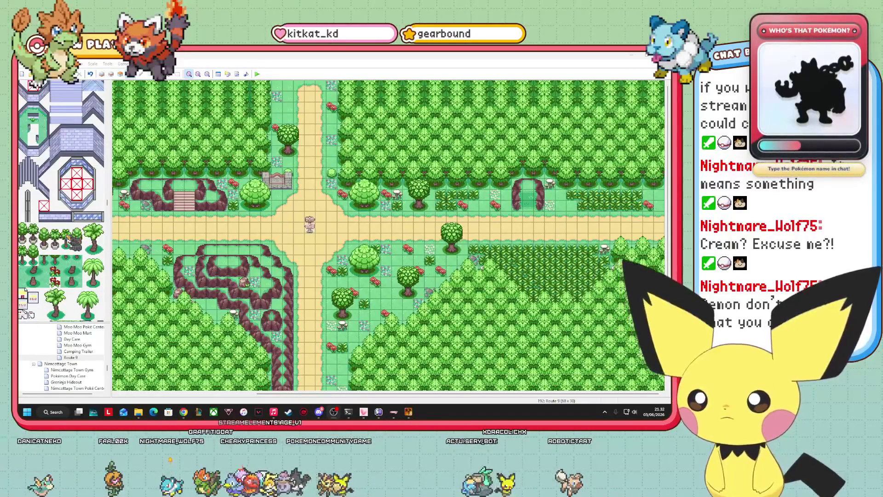
pyautogui.scroll(-5, 69, 239)
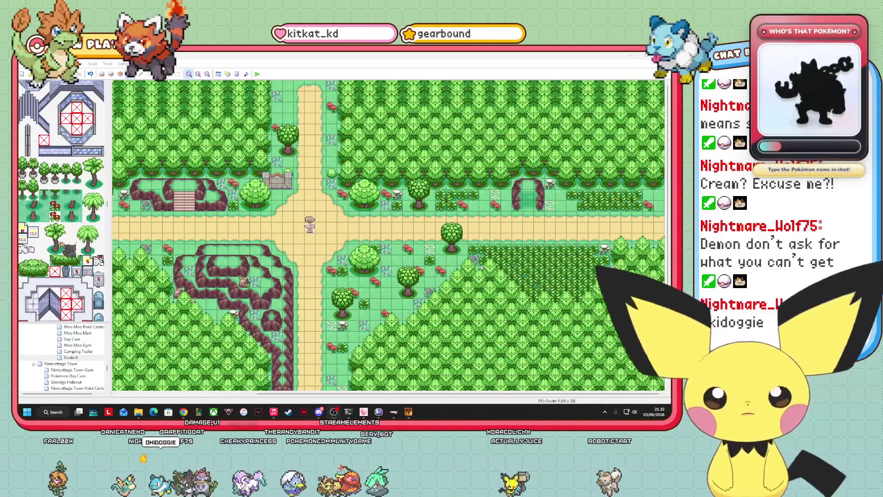
pyautogui.scroll(-5, 69, 244)
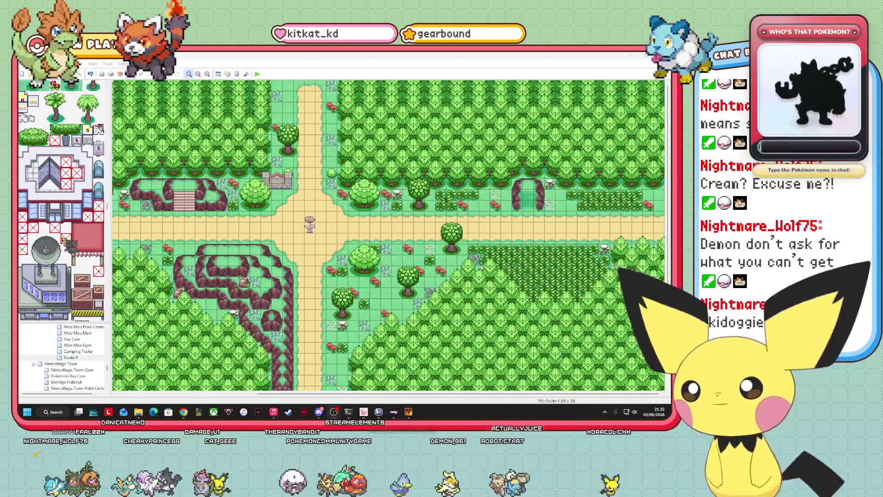
pyautogui.click(68, 225)
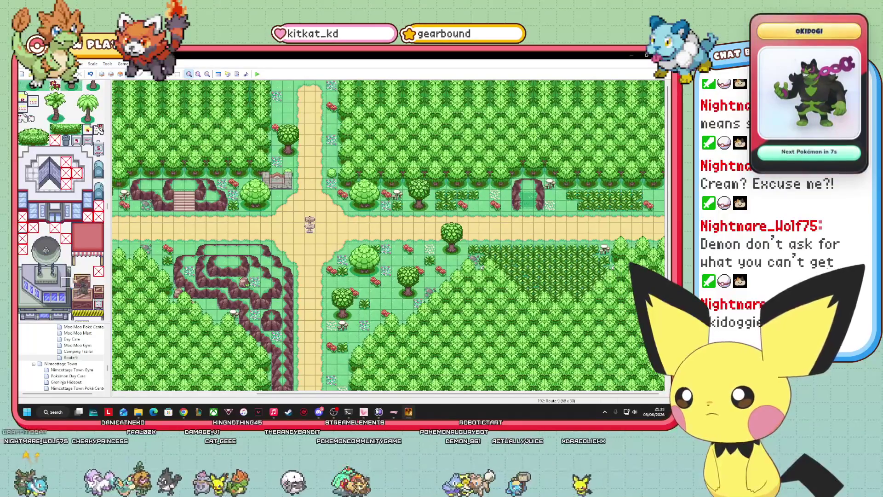
pyautogui.scroll(-5, 67, 225)
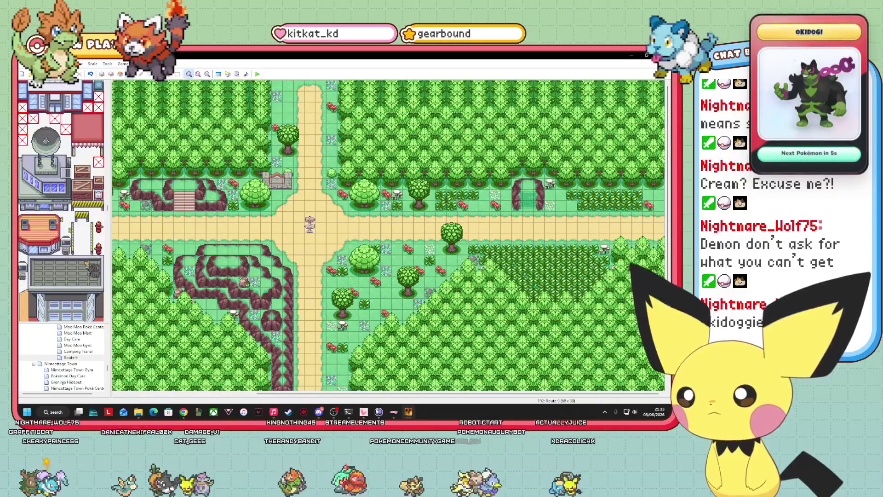
pyautogui.scroll(-10, 90, 271)
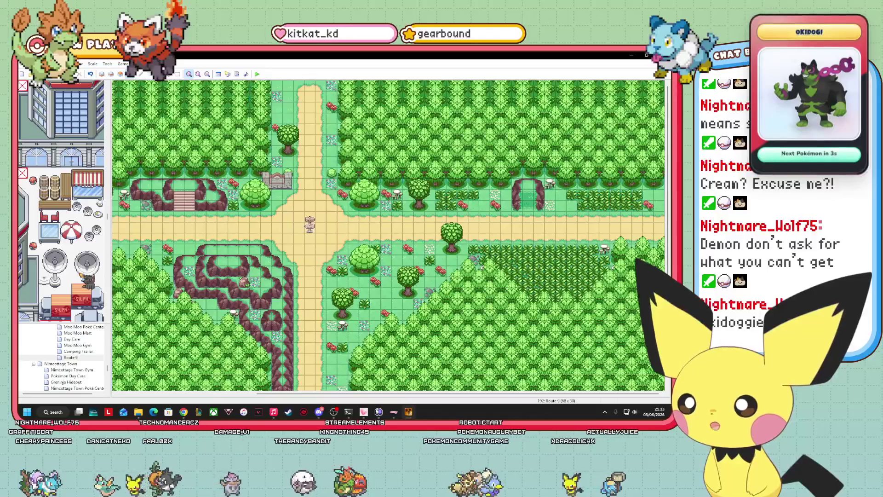
pyautogui.scroll(-10, 101, 314)
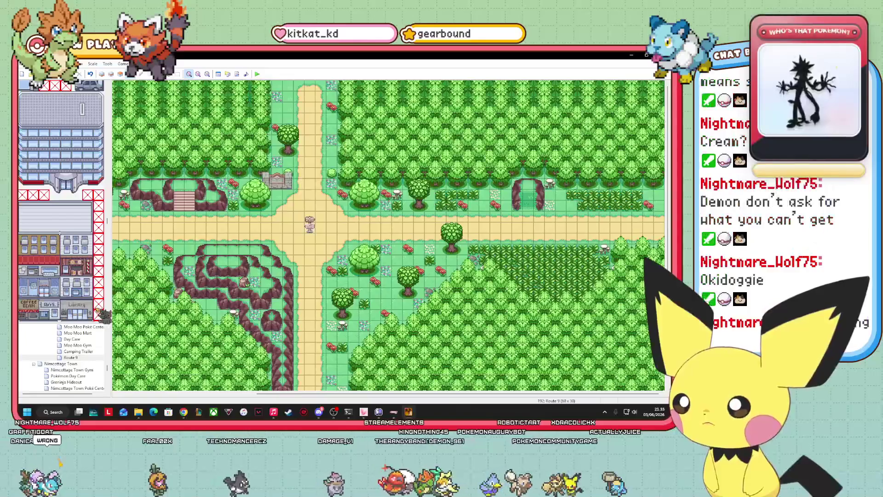
pyautogui.scroll(-10, 101, 315)
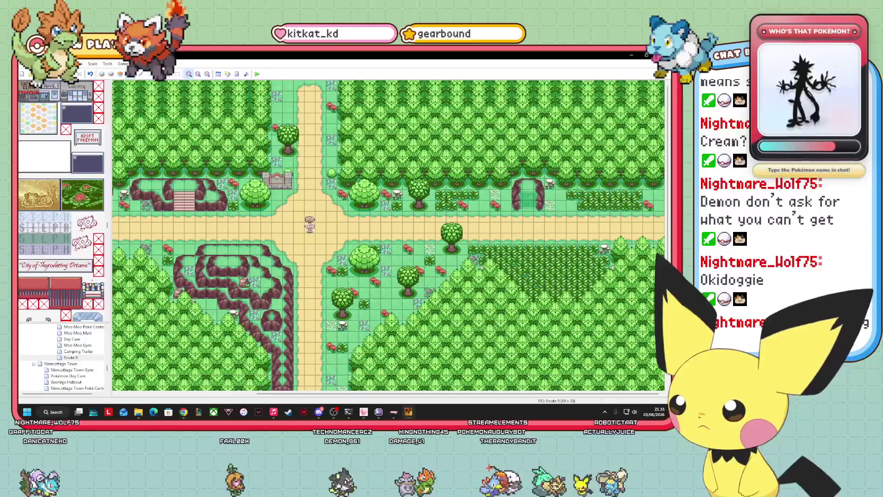
pyautogui.scroll(-10, 61, 200)
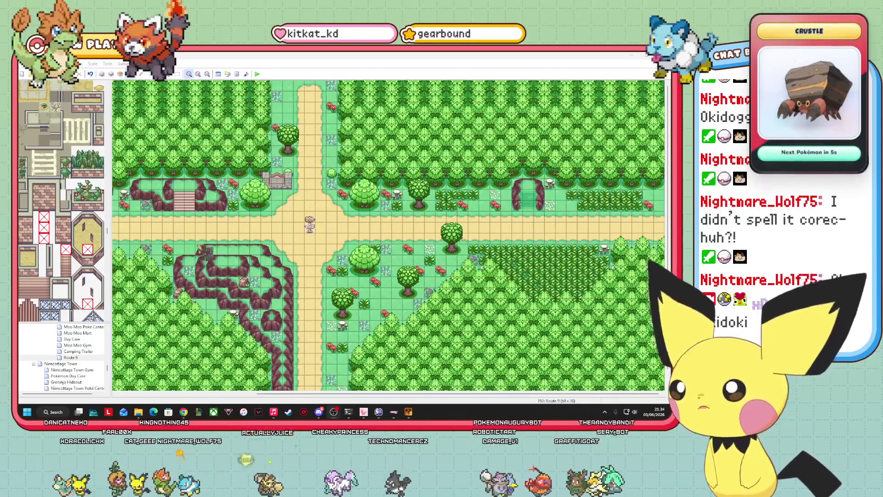
# Scroll the Route 9 map horizontally and launch the Pokémon Augury playtest
pyautogui.moveTo(304, 394)
pyautogui.mouseDown()
pyautogui.moveTo(177, 396)
pyautogui.moveTo(303, 395)
pyautogui.mouseUp()
pyautogui.moveTo(196, 393); pyautogui.dragTo(120, 368)
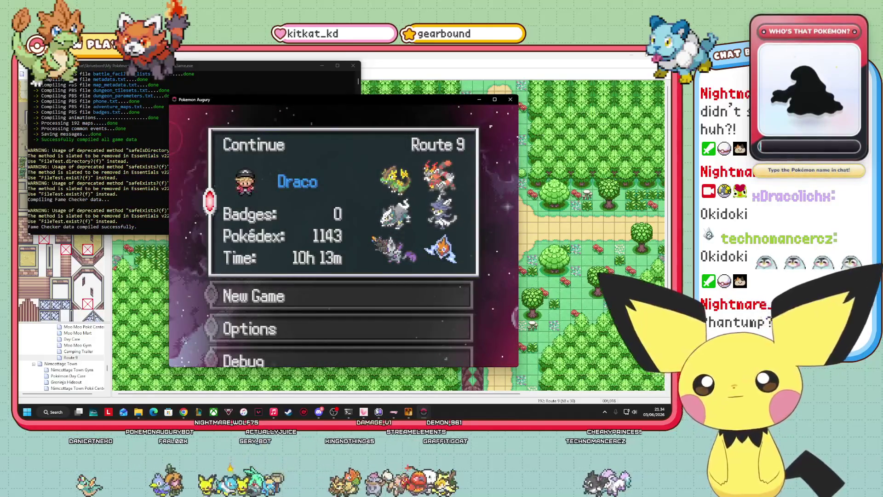
# Continue the Route 9 save and open the Debug encounters.txt editor
pyautogui.press('Return')
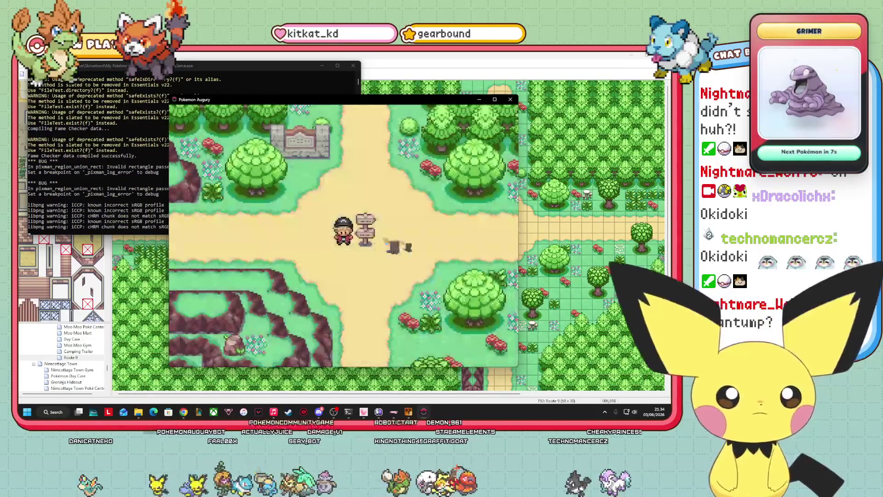
pyautogui.press('Escape')
pyautogui.press('Left')
pyautogui.press('Left')
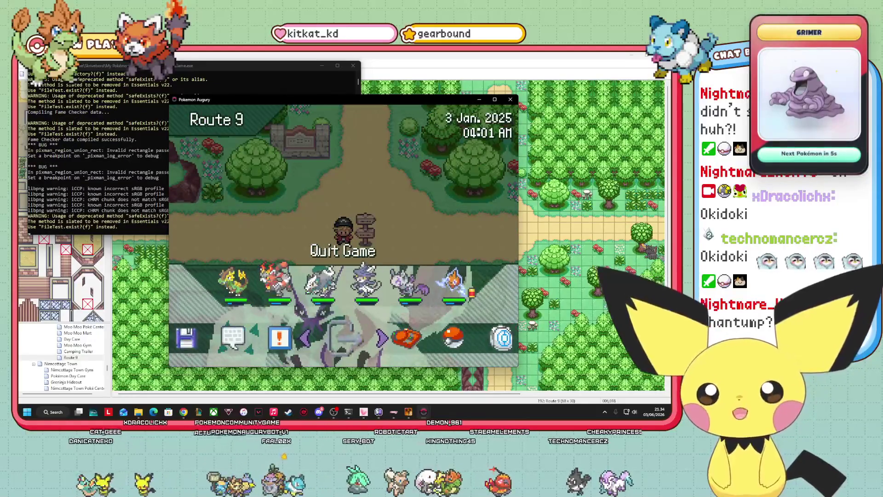
pyautogui.press('Return')
pyautogui.press('Down')
pyautogui.press('Down')
pyautogui.press('Down')
pyautogui.press('Down')
pyautogui.press('Down')
pyautogui.press('Return')
pyautogui.press('Down')
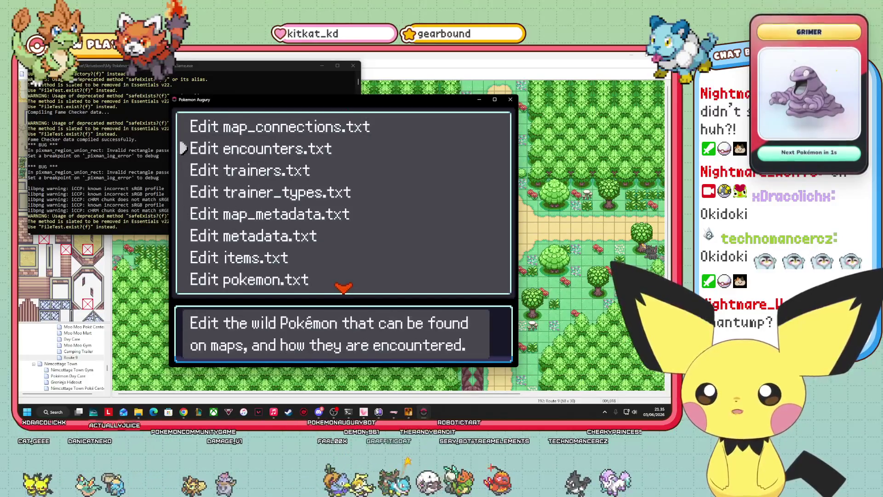
pyautogui.press('Down')
pyautogui.press('Up')
pyautogui.press('Return')
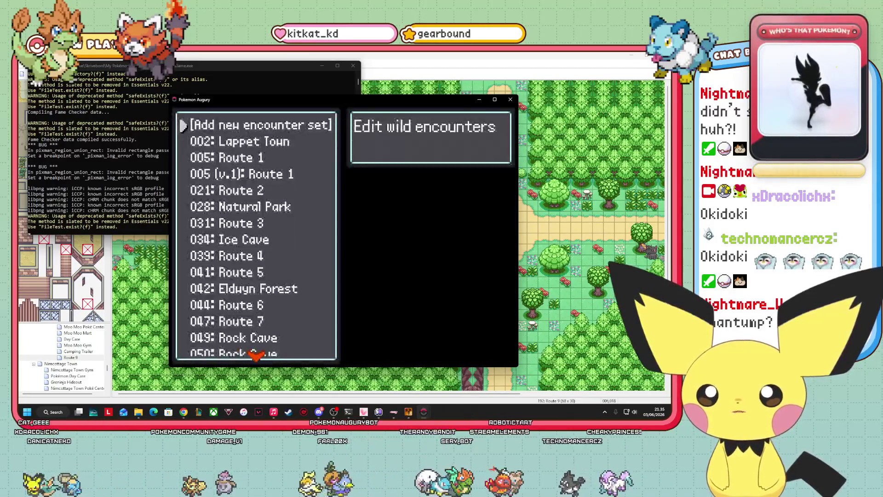
# Create a Route 9 encounter set (version 0) with a Land slot: Bulbasaur Lv.5, chance 20
pyautogui.press('Return')
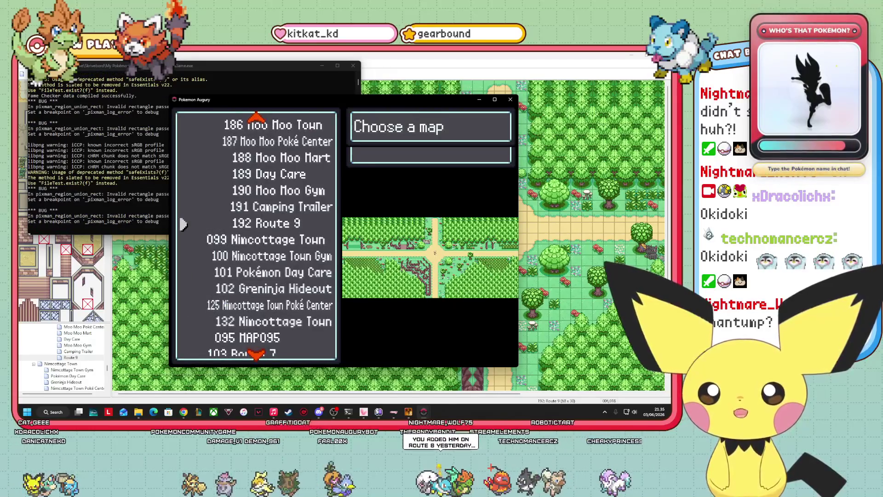
pyautogui.press('Return')
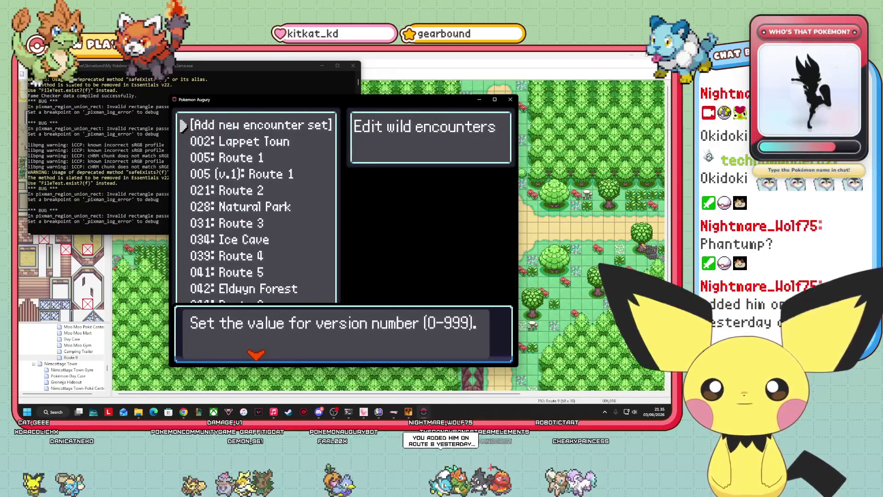
pyautogui.press('Return')
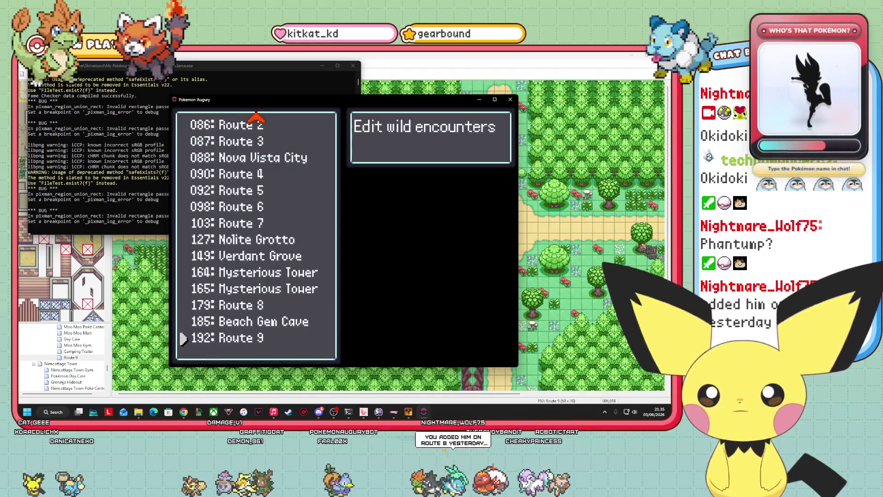
pyautogui.press('Return')
pyautogui.press('Return')
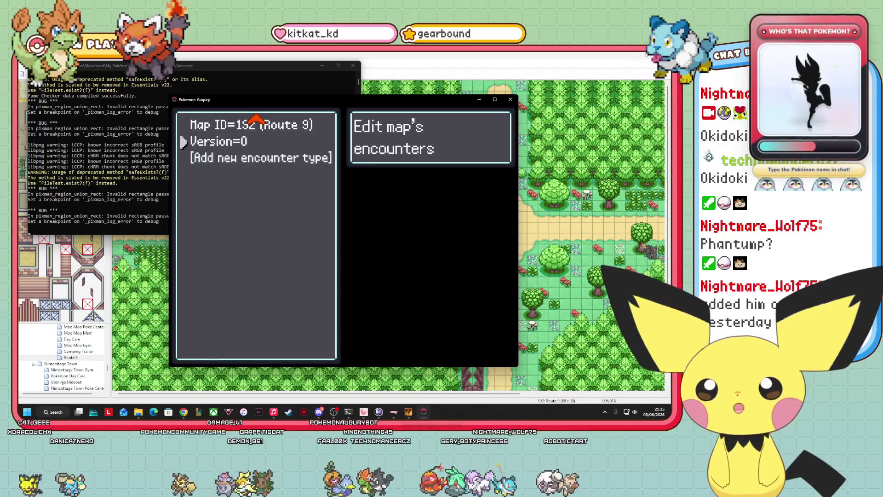
pyautogui.press('Return')
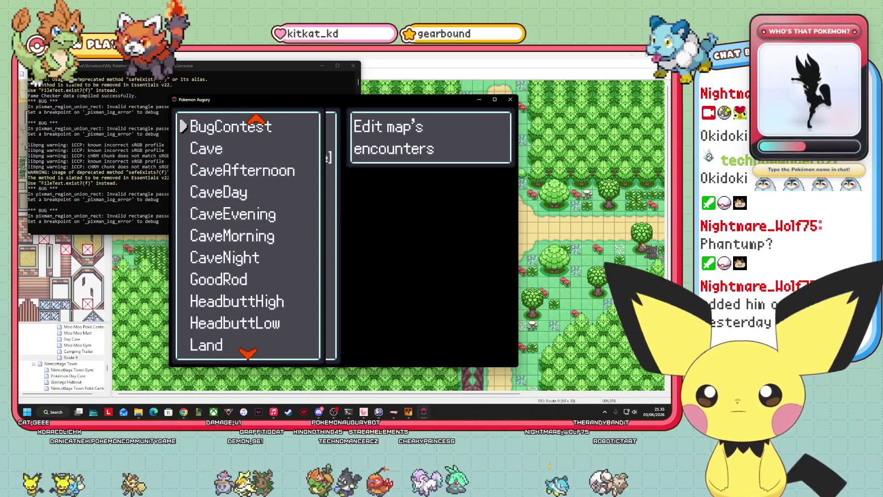
pyautogui.press('Down')
pyautogui.press('Down')
pyautogui.press('Down')
pyautogui.press('Down')
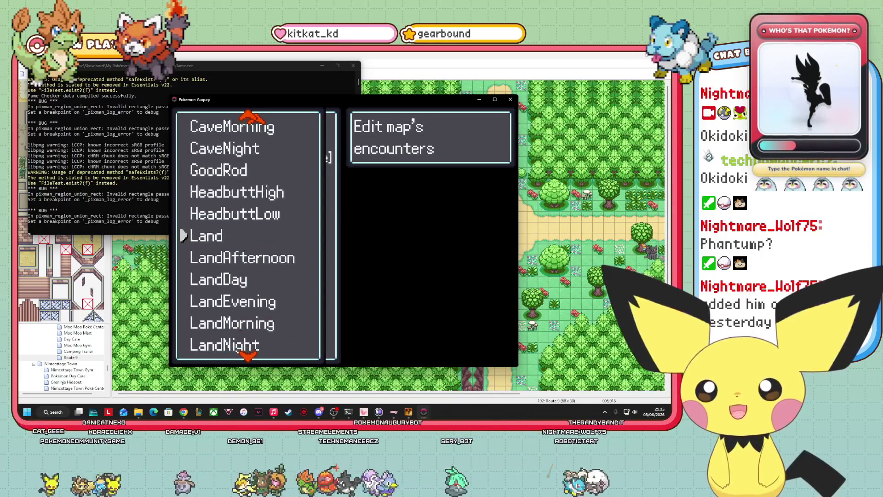
pyautogui.press('Return')
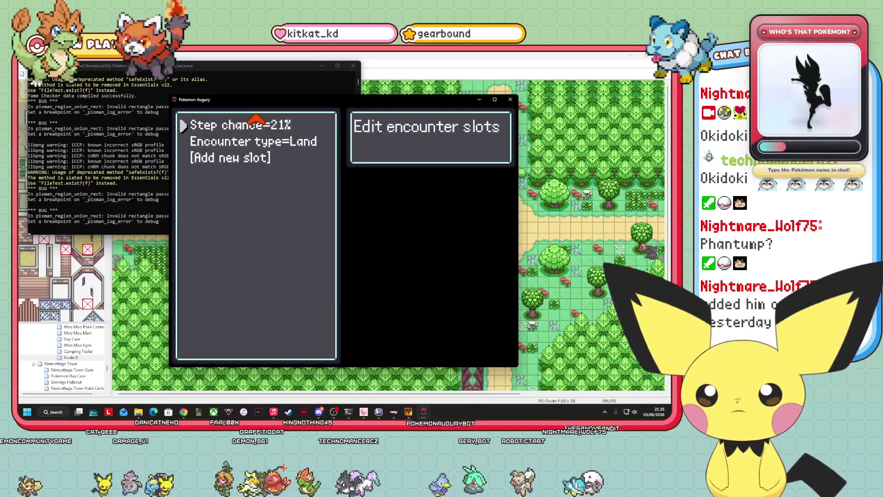
pyautogui.press('Down')
pyautogui.press('Down')
pyautogui.press('Return')
pyautogui.press('Escape')
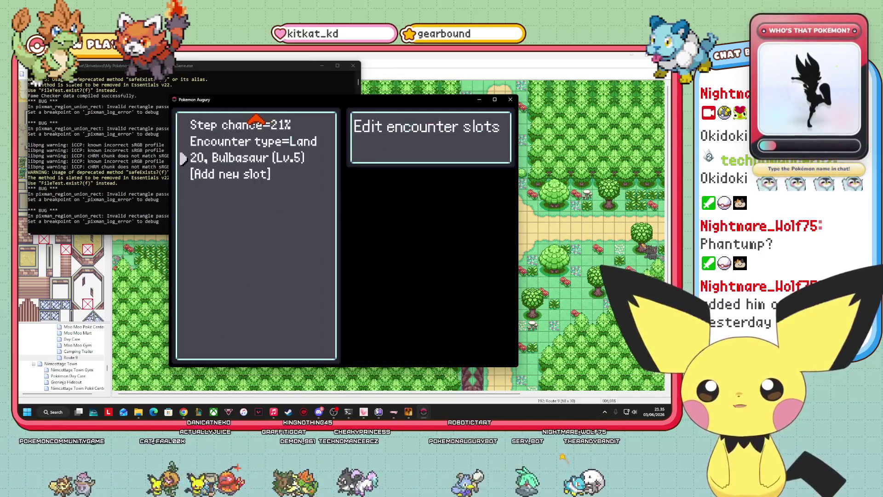
pyautogui.press('Escape')
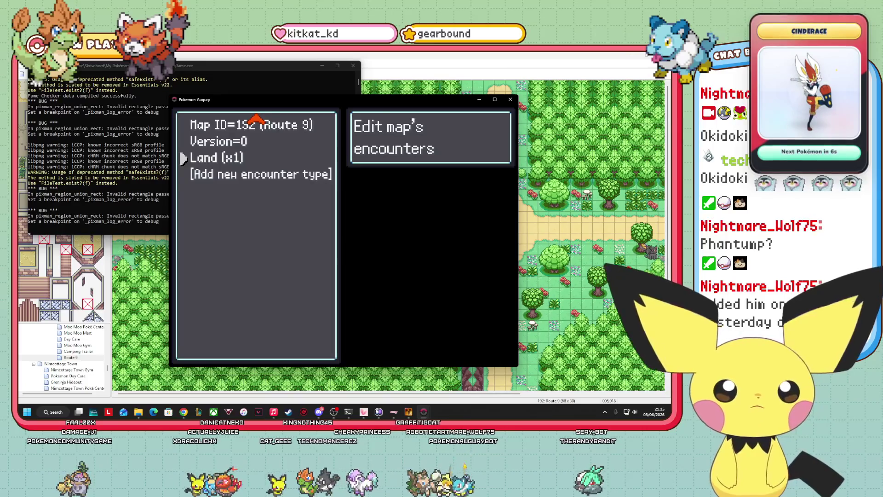
# Write the changes to encounters.txt, then save the game on Route 9
pyautogui.press('Escape')
pyautogui.press('Escape')
pyautogui.press('Return')
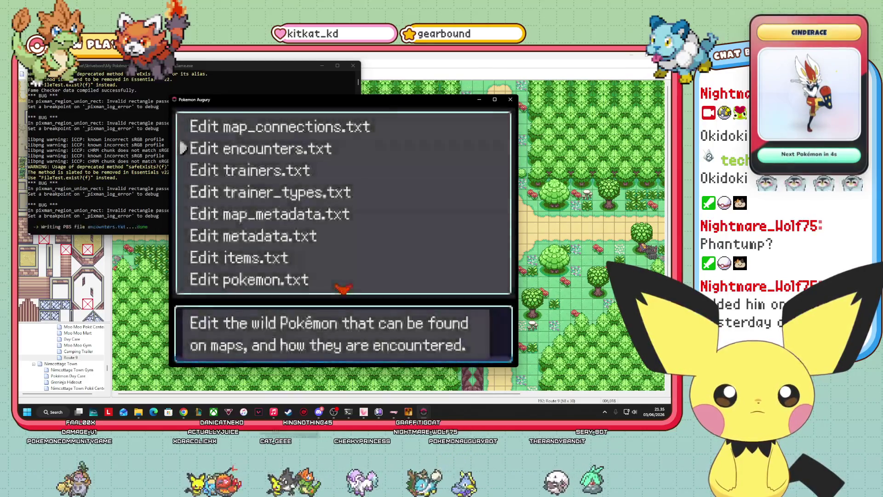
pyautogui.press('Escape')
pyautogui.press('Escape')
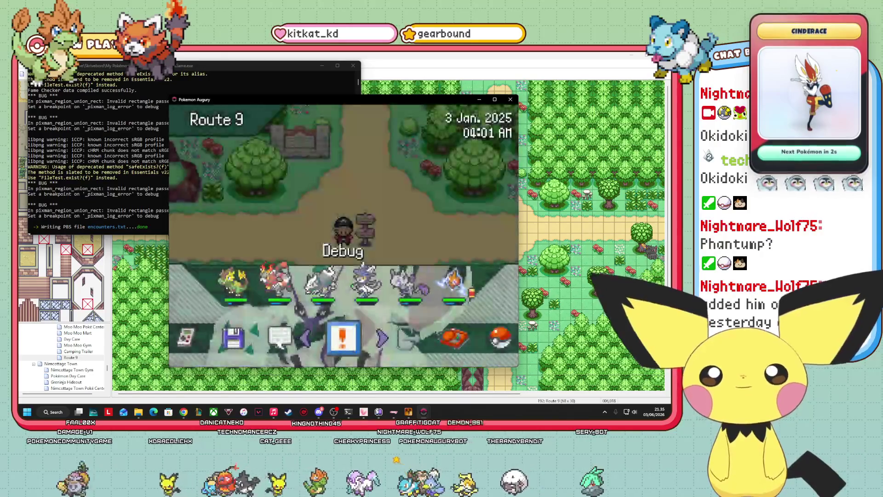
pyautogui.press('Left')
pyautogui.press('Left')
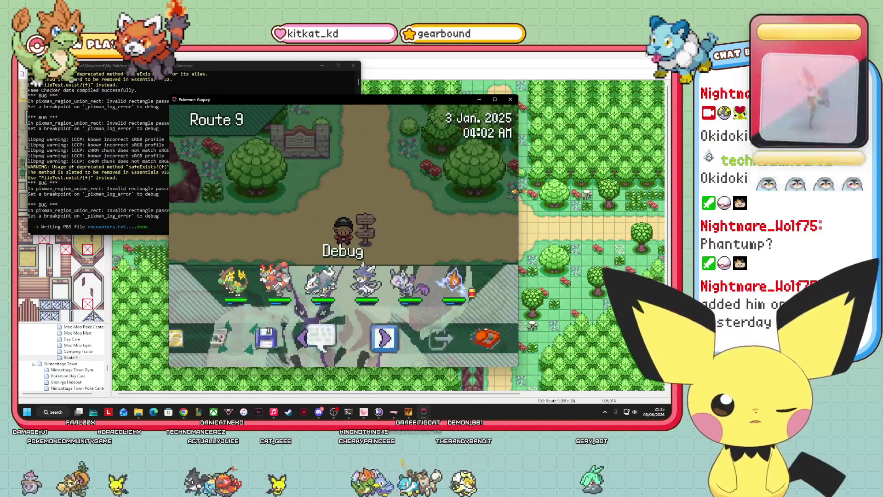
pyautogui.press('Return')
pyautogui.press('Return')
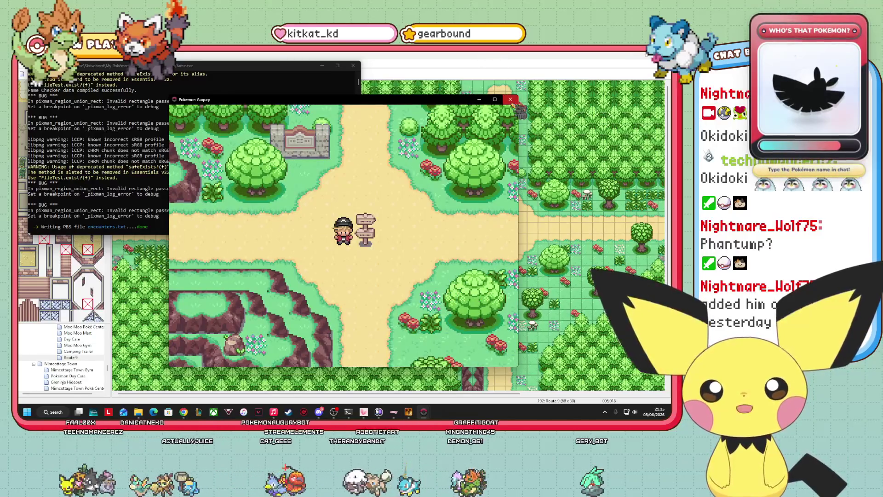
# Close the game playtest and open the Pokémon Augury project's PBS folder in File Explorer
pyautogui.click(510, 99)
pyautogui.moveTo(138, 412)
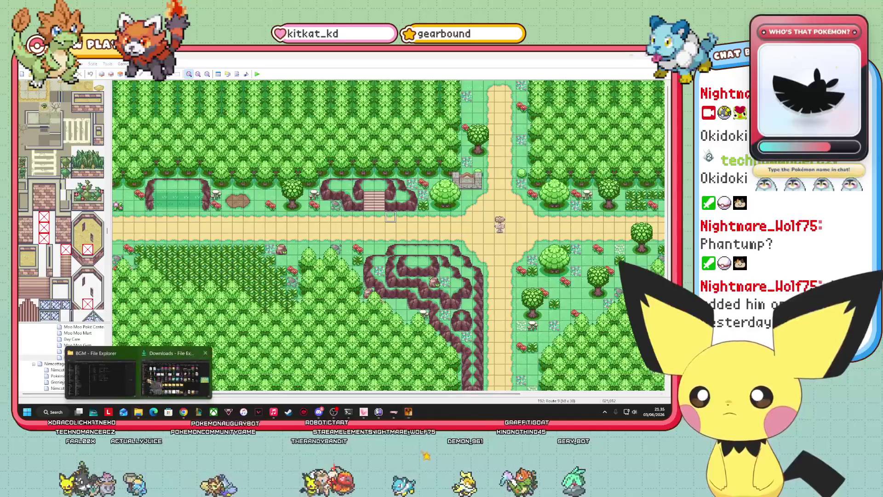
pyautogui.click(100, 373)
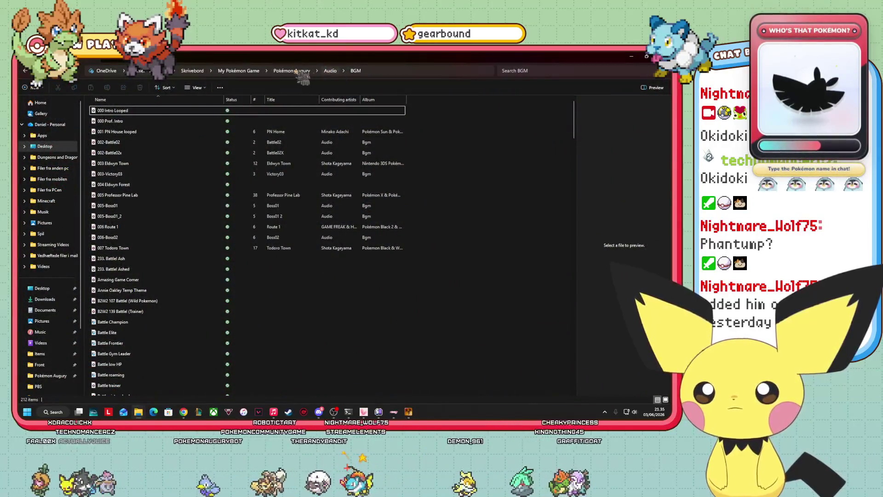
pyautogui.click(297, 71)
pyautogui.doubleClick(132, 153)
# Select the encounters file to preview it, then open it in the text editor
pyautogui.scroll(-10, 164, 175)
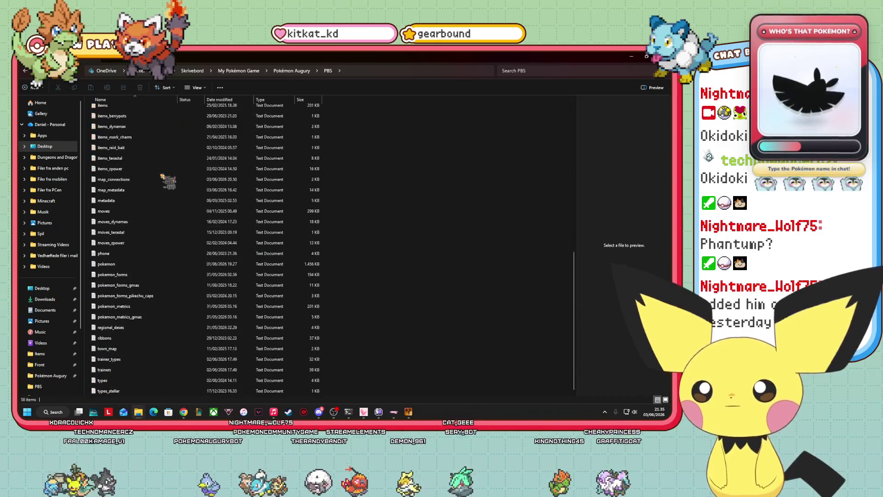
pyautogui.scroll(8, 164, 176)
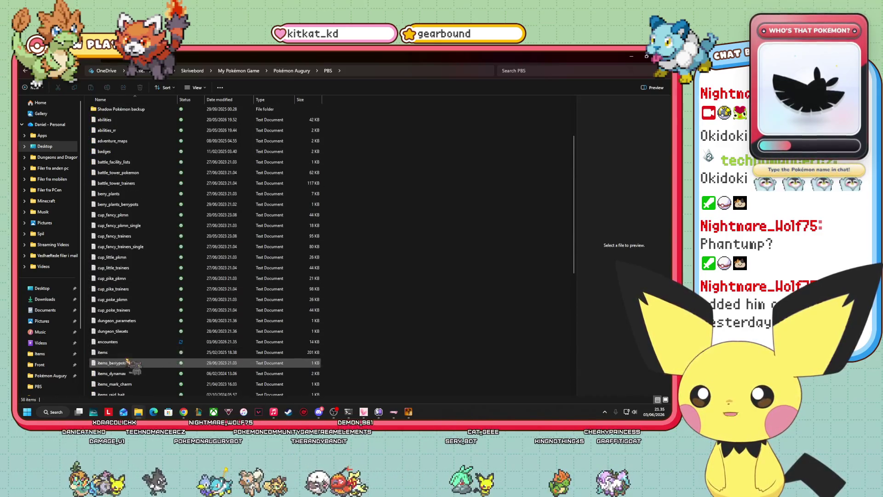
pyautogui.click(124, 342)
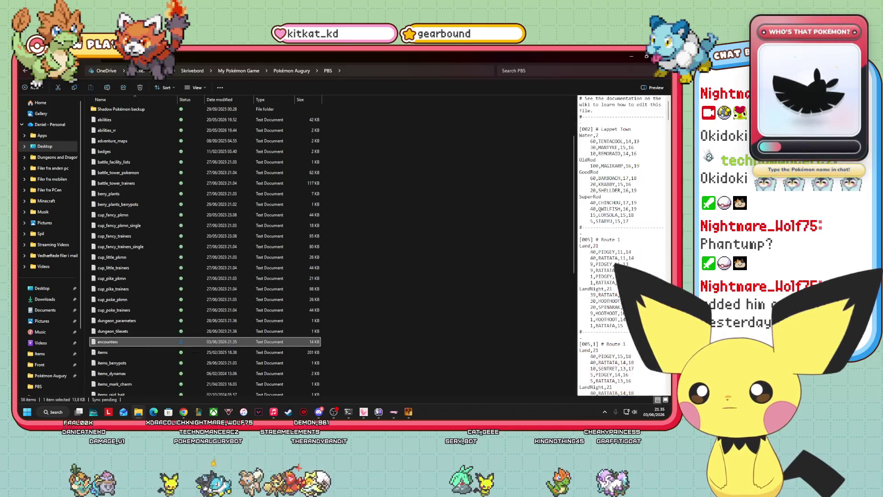
pyautogui.press('Return')
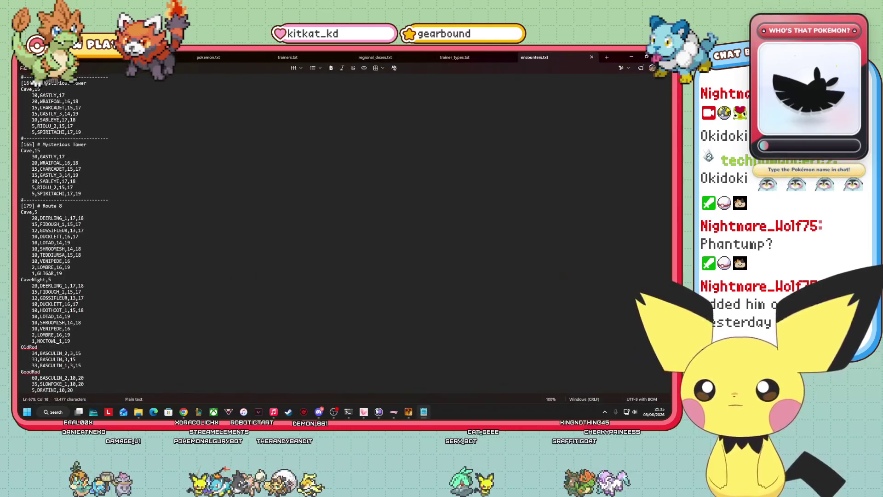
# Search encounters.txt for 'phantump', confirm no match, and dismiss the 'Cannot find' message
pyautogui.rightClick(35, 81)
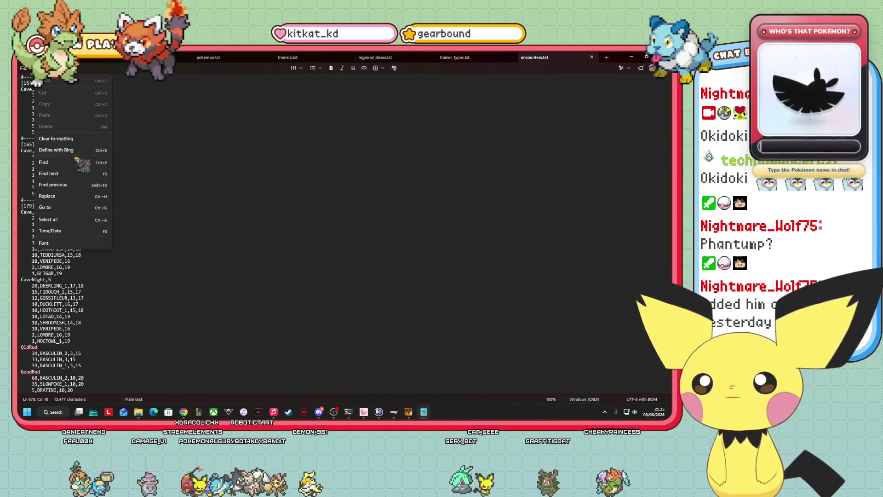
pyautogui.click(51, 162)
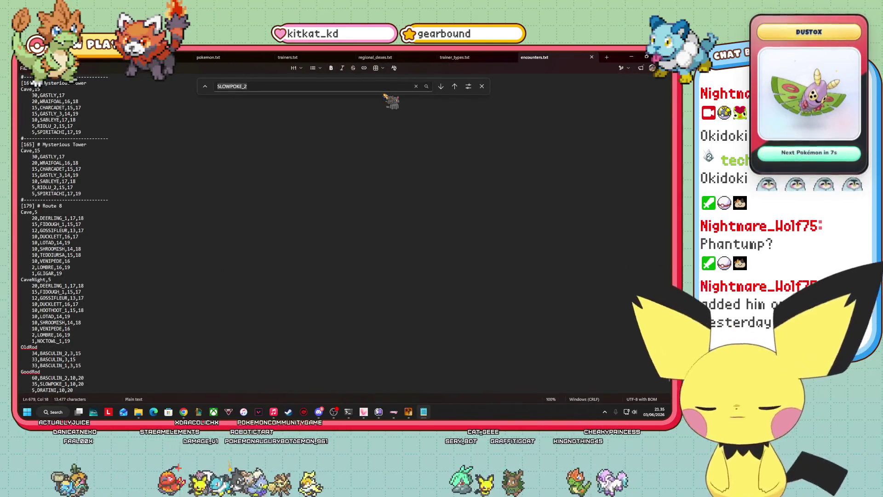
pyautogui.press('BackSpace')
pyautogui.press('BackSpace')
pyautogui.write('ump')
pyautogui.press('Return')
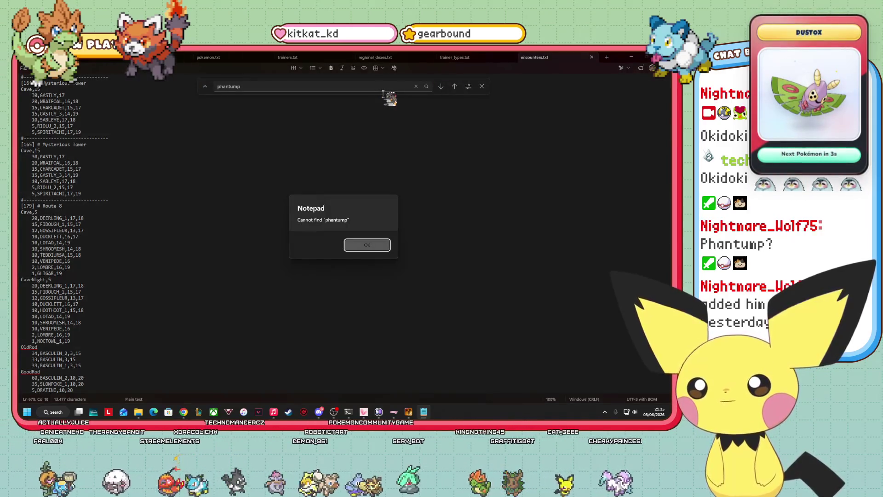
pyautogui.press('Return')
pyautogui.scroll(-5, 207, 188)
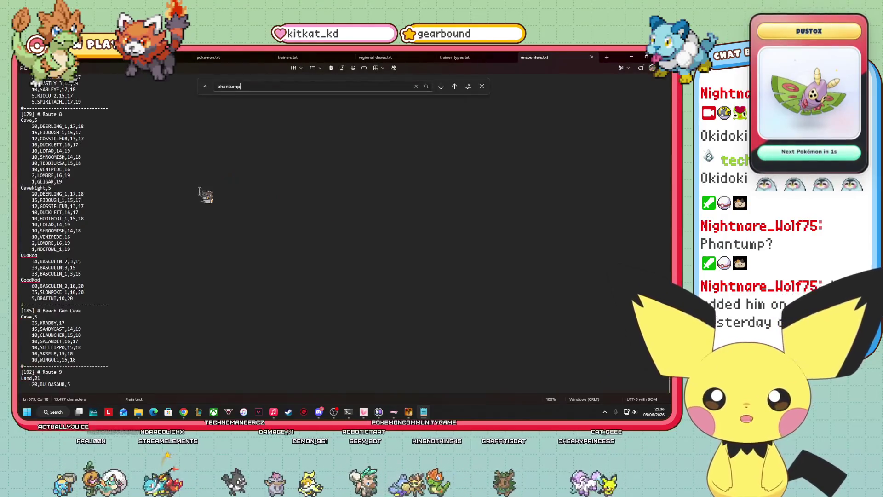
# Zoom the encounters text to 170% and scroll to the Route 8 section
pyautogui.click(84, 364)
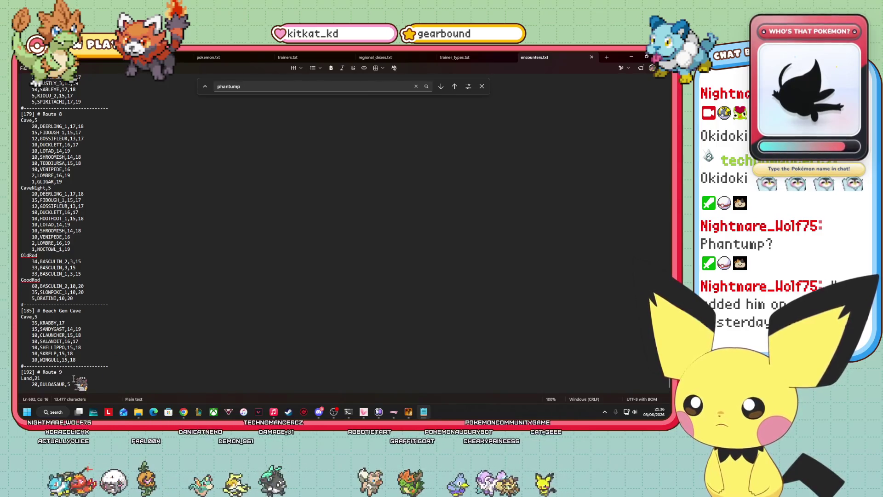
pyautogui.scroll(2, 106, 305)
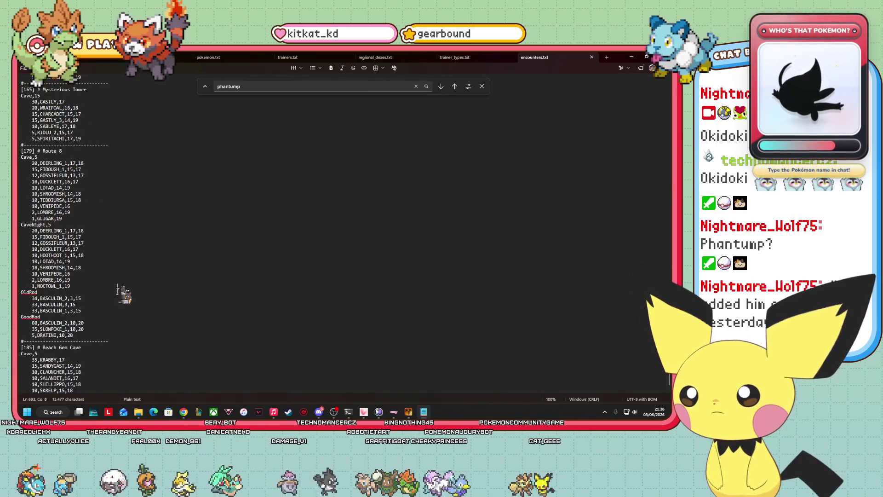
pyautogui.scroll(7, 51, 172)
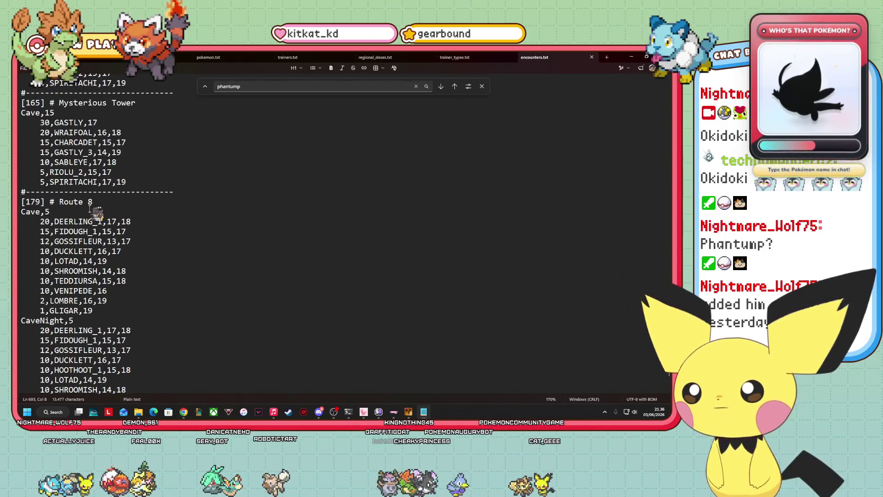
pyautogui.scroll(-2, 91, 208)
pyautogui.hotkey('alt', 'Tab')
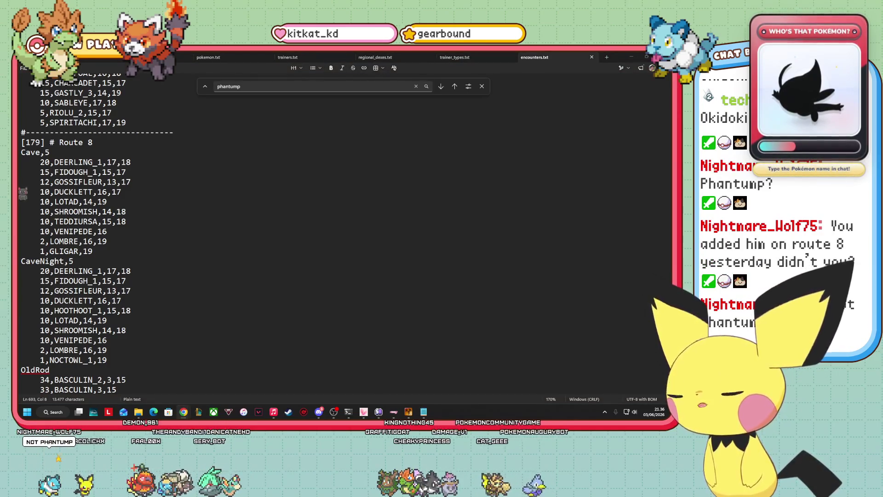
# Read through Route 8's Cave list, highlighting Deerling, Ducklett and Lombre, down to Gligar
pyautogui.moveTo(55, 161)
pyautogui.mouseDown()
pyautogui.moveTo(80, 161)
pyautogui.moveTo(112, 182)
pyautogui.mouseUp()
pyautogui.moveTo(55, 192)
pyautogui.mouseDown()
pyautogui.moveTo(98, 192)
pyautogui.moveTo(80, 203)
pyautogui.moveTo(98, 211)
pyautogui.moveTo(90, 222)
pyautogui.mouseUp()
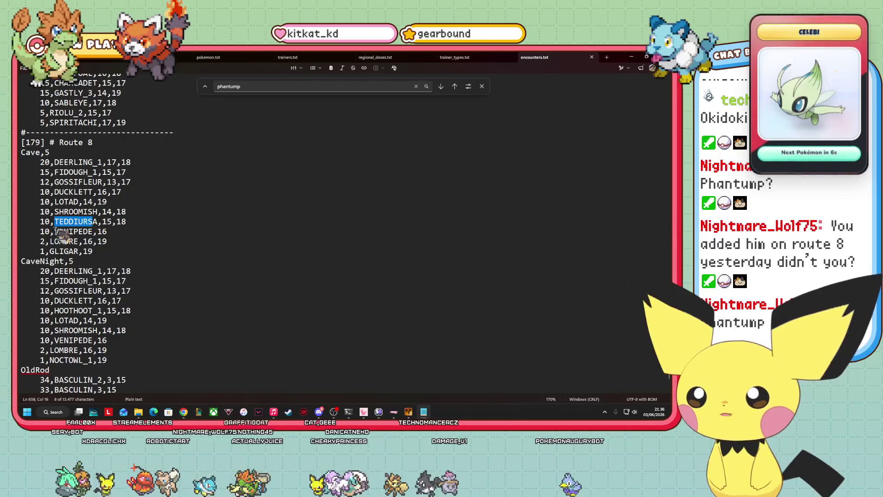
pyautogui.moveTo(51, 242)
pyautogui.mouseDown()
pyautogui.moveTo(84, 242)
pyautogui.moveTo(90, 252)
pyautogui.moveTo(79, 251)
pyautogui.mouseUp()
pyautogui.scroll(-1, 170, 248)
pyautogui.click(137, 224)
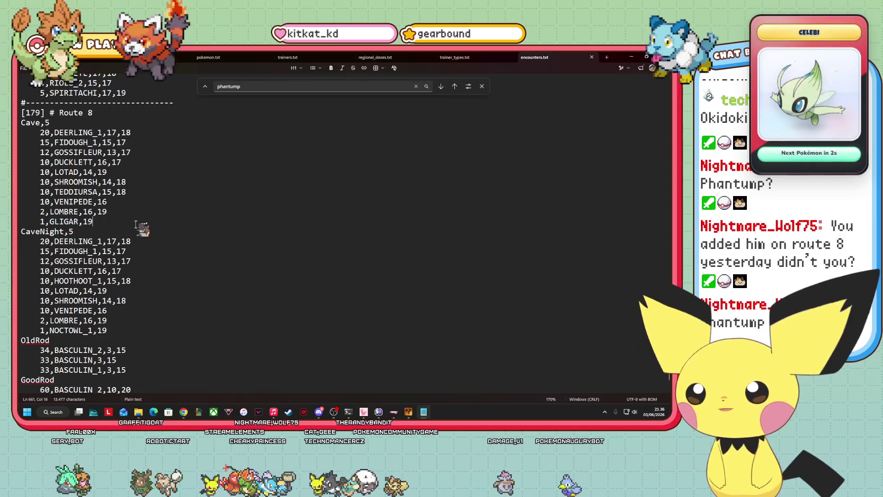
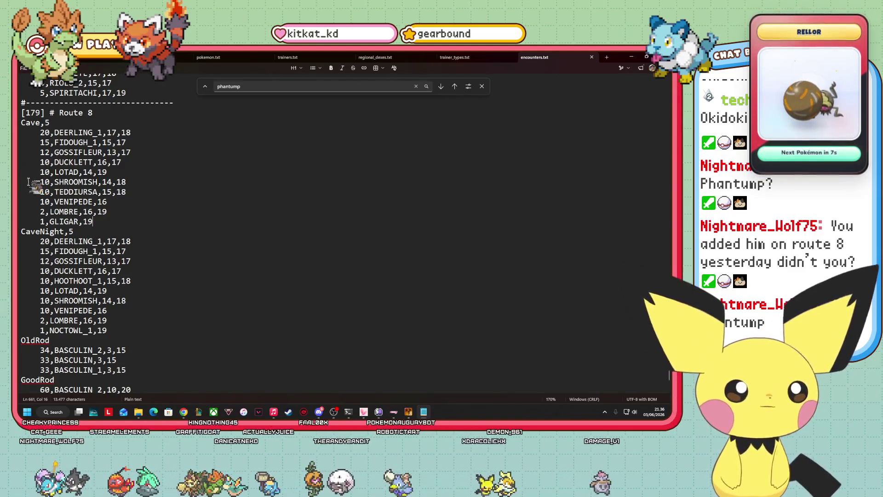
# Scroll encounters.txt to the [192] Route 9 section and place the cursor after 20,BULBASAUR,5
pyautogui.scroll(-4, 154, 233)
pyautogui.scroll(-2, 154, 233)
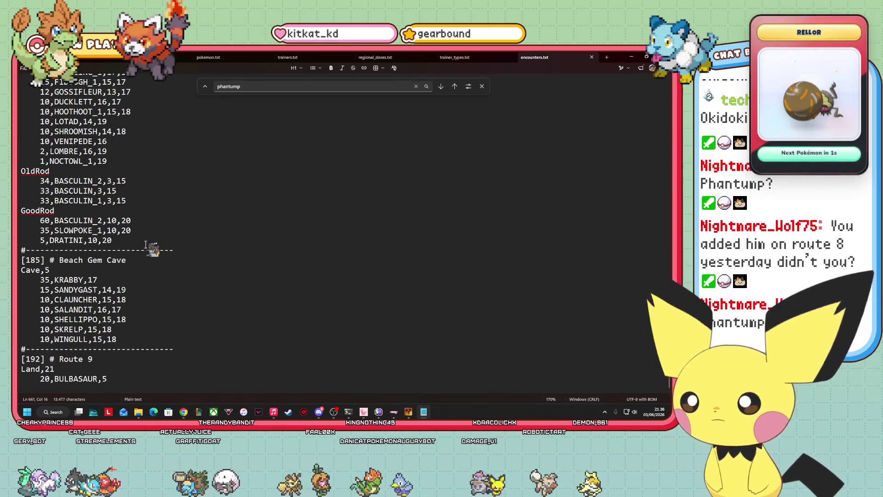
pyautogui.click(107, 378)
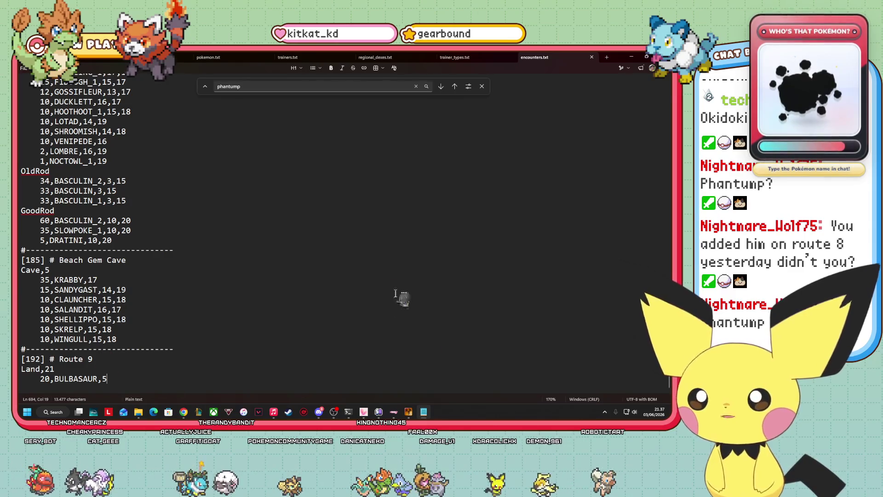
pyautogui.click(409, 412)
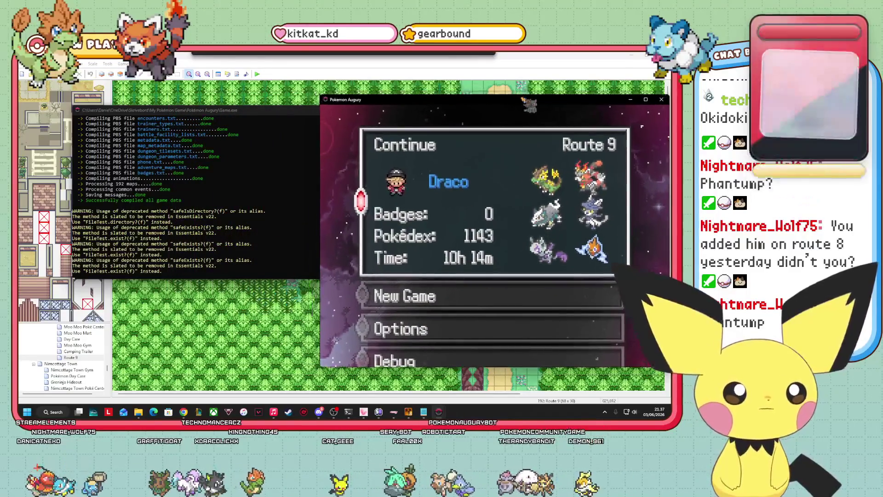
# Snap Notepad beside the game and open the Danar Pokédex from the pause menu
pyautogui.click(423, 411)
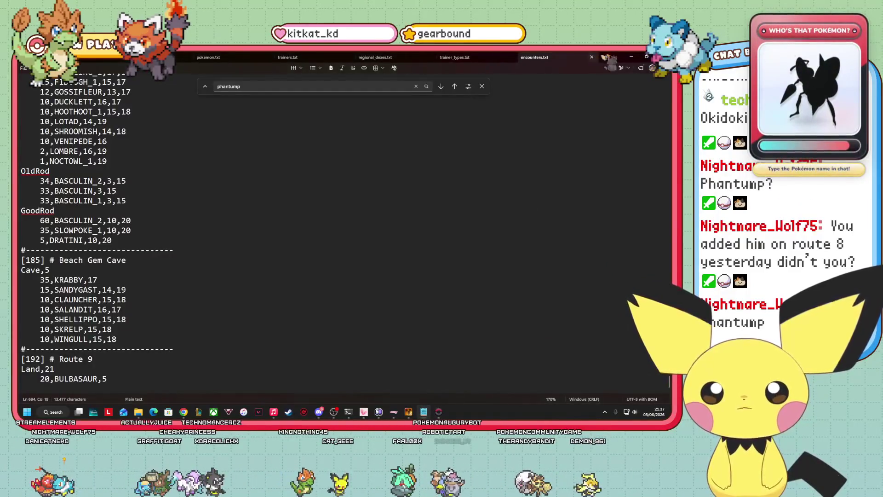
pyautogui.press('super+Down')
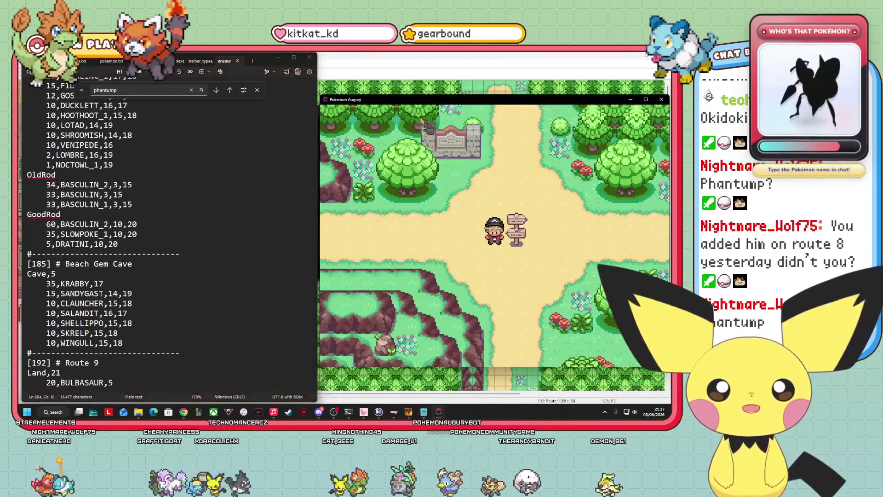
pyautogui.press('x')
pyautogui.press('Return')
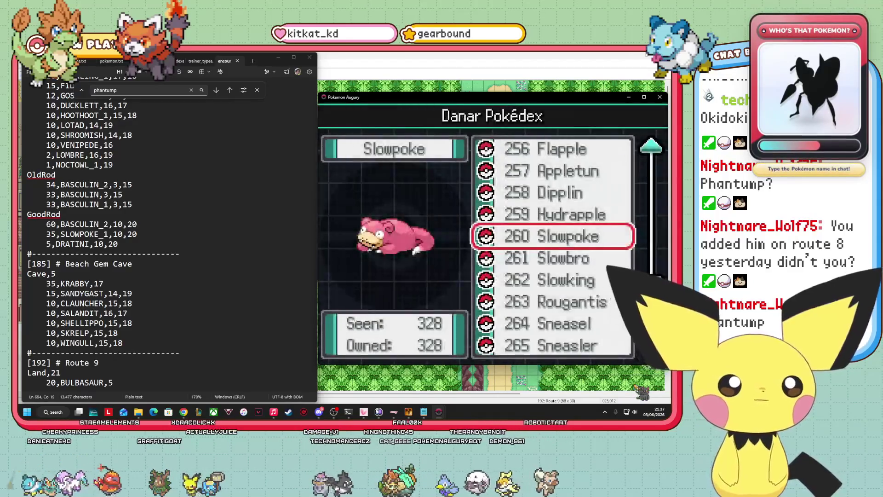
# Select 260 Slowpoke, view its AREA page, and dismiss the resulting NoMethodError
pyautogui.press('Up')
pyautogui.press('Up')
pyautogui.press('Up')
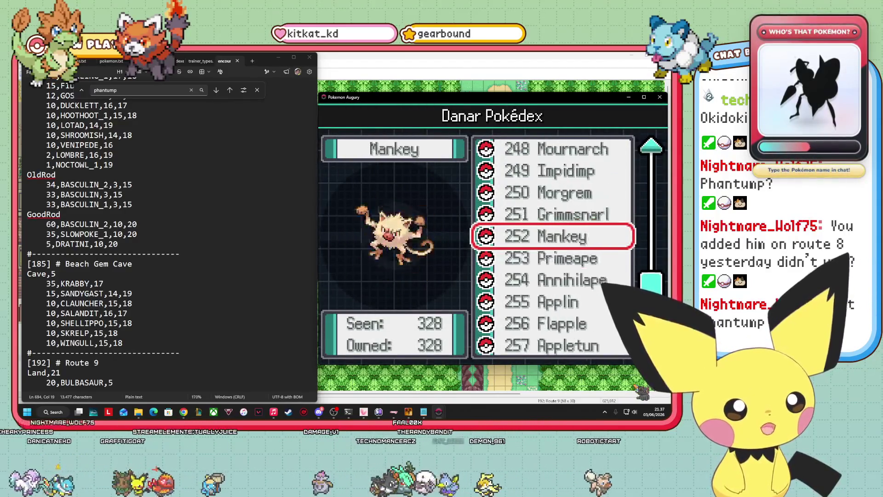
pyautogui.press('Up')
pyautogui.press('Up')
pyautogui.press('Up')
pyautogui.press('Down')
pyautogui.press('Down')
pyautogui.press('Down')
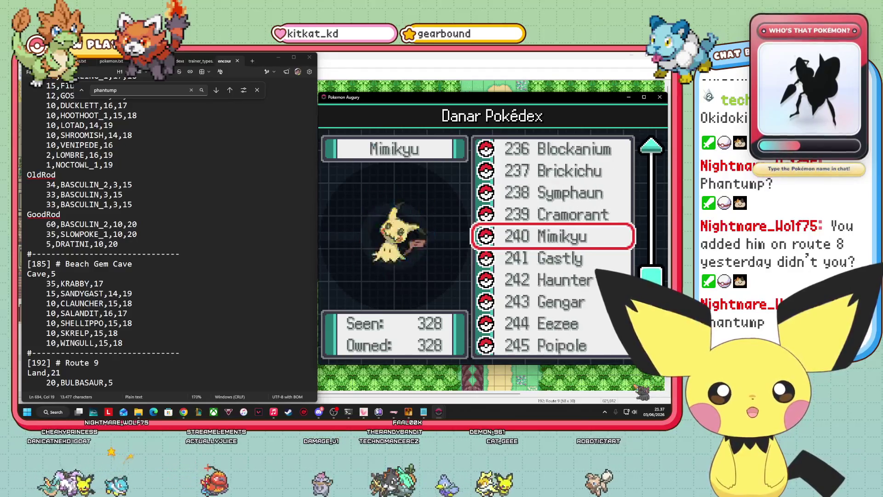
pyautogui.press('Down')
pyautogui.press('Down')
pyautogui.press('Down')
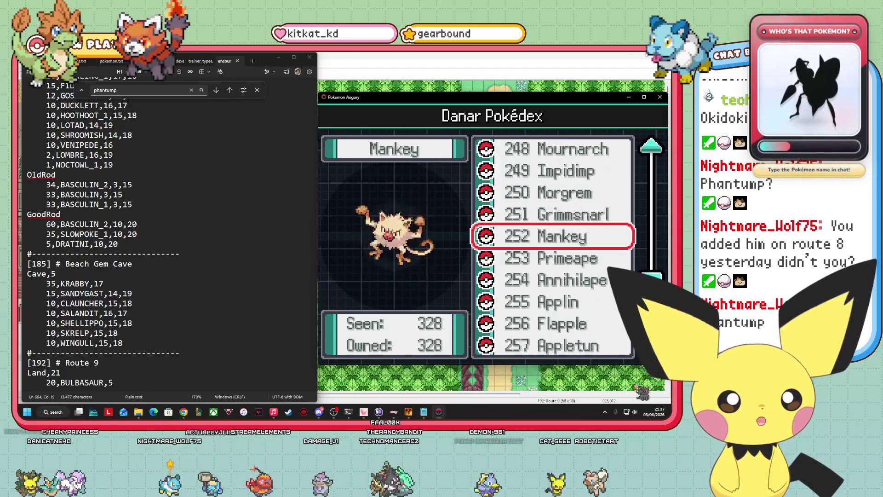
pyautogui.press('Down')
pyautogui.press('Down')
pyautogui.press('Down')
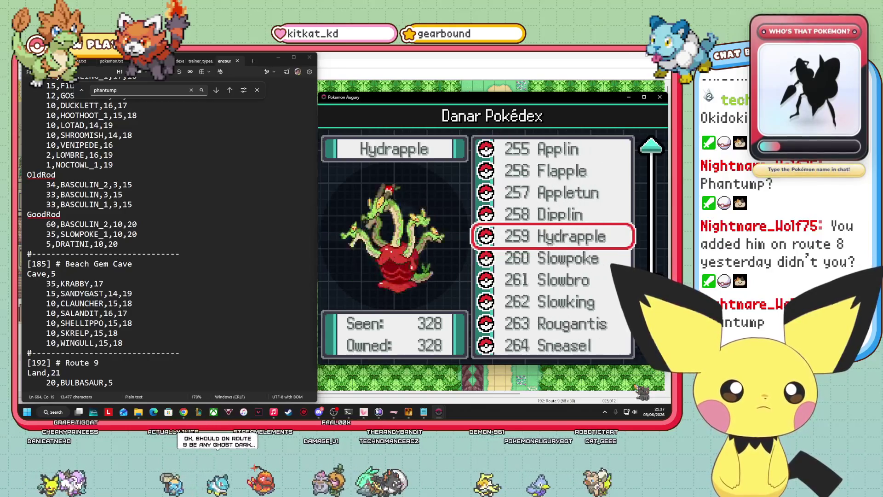
pyautogui.press('Return')
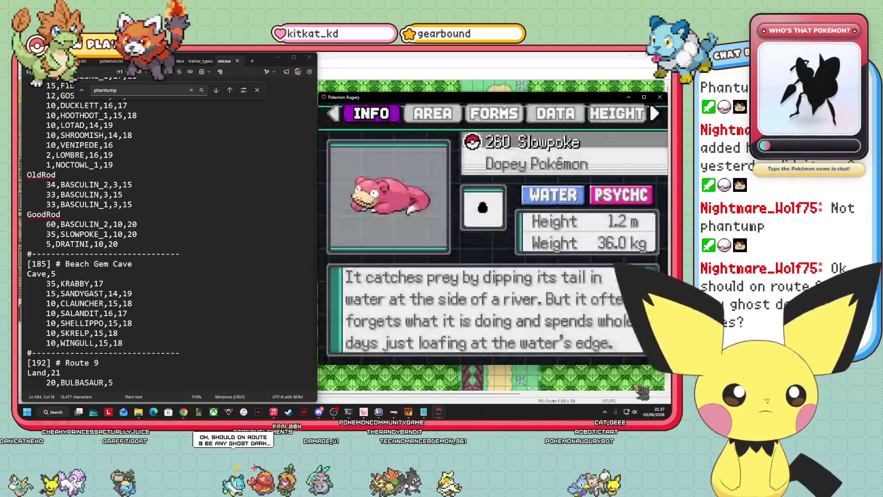
pyautogui.press('Right')
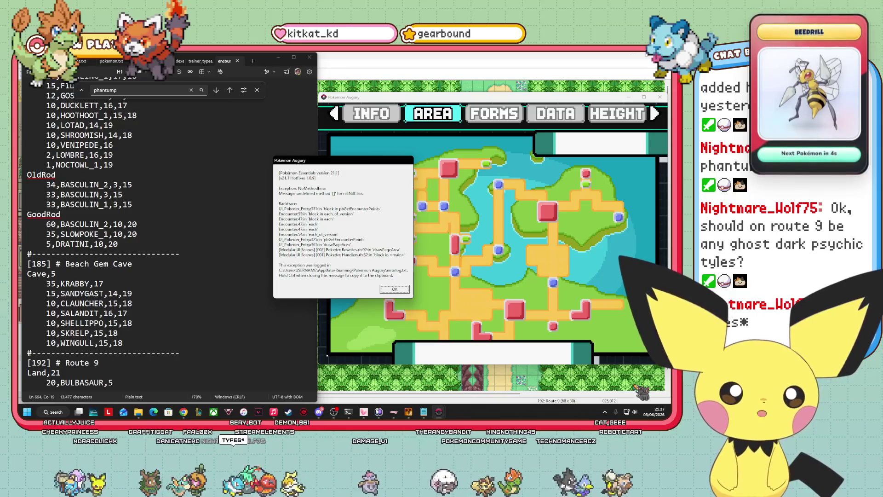
pyautogui.click(396, 288)
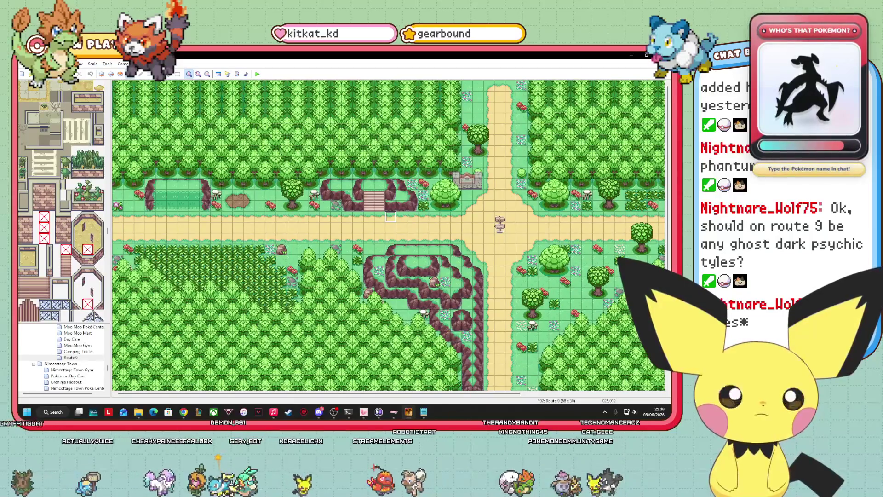
# Return to the Route 9 map in RPG Maker XP and start a Playtest
pyautogui.hotkey('alt', 'Tab')
pyautogui.click(348, 121)
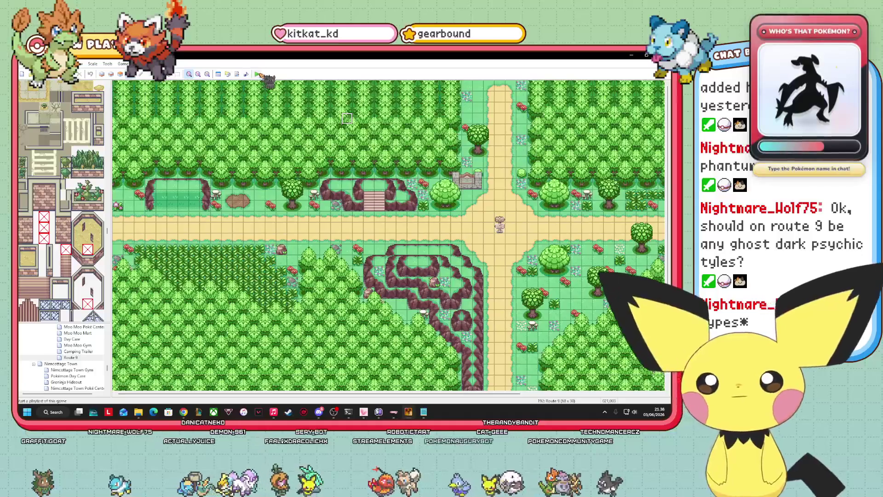
pyautogui.click(265, 77)
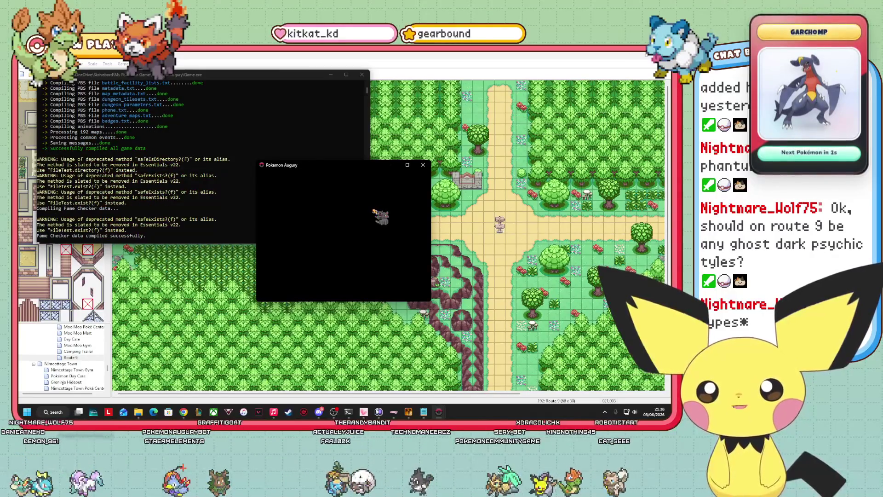
# Continue the Route 9 save, move the game window right, and open the Danar Pokédex
pyautogui.press('Return')
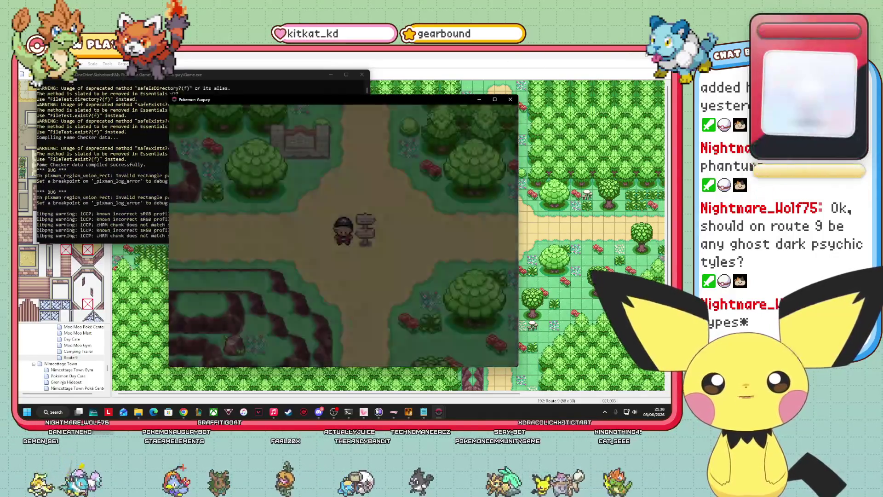
pyautogui.moveTo(345, 100); pyautogui.dragTo(490, 101)
pyautogui.click(423, 412)
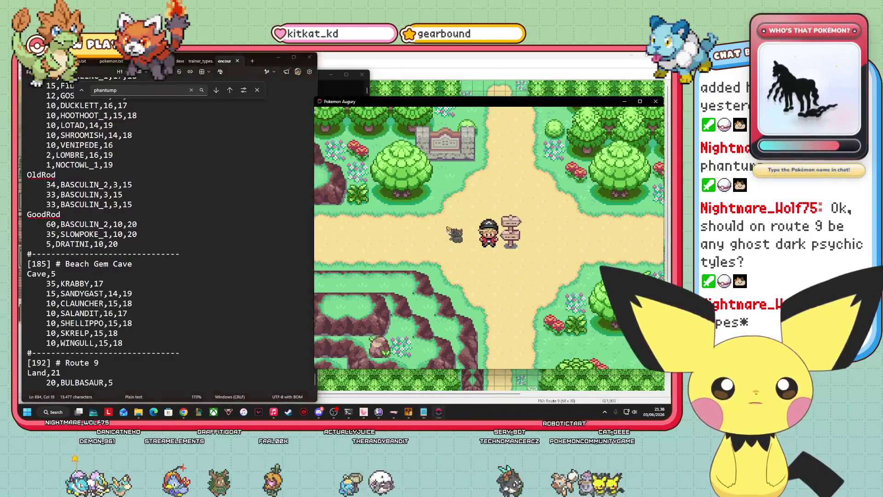
pyautogui.press('Escape')
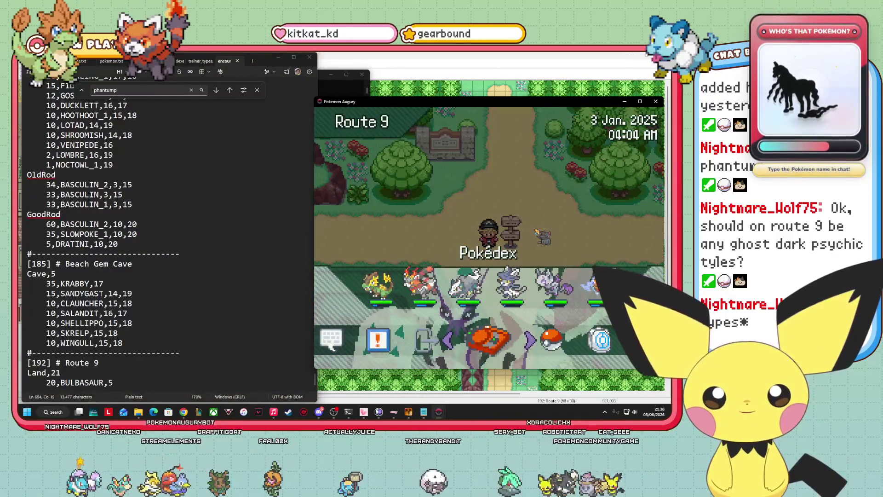
pyautogui.press('Return')
pyautogui.press('Return')
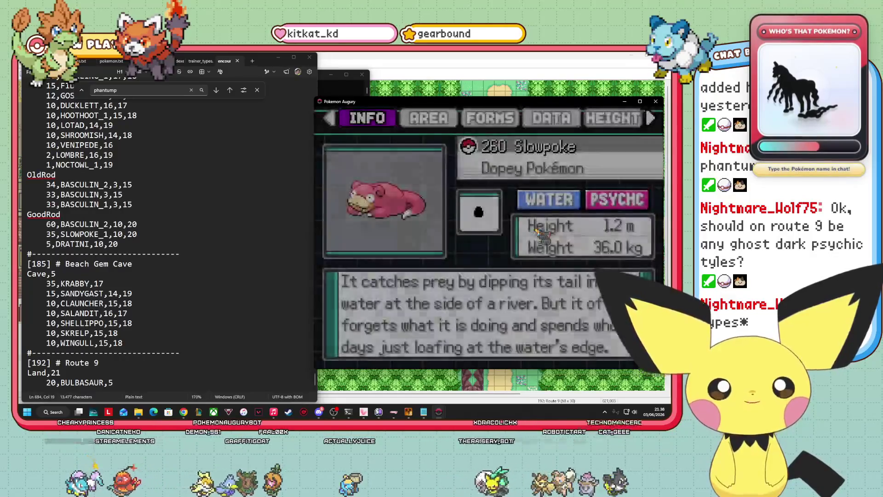
# View the Galarian forms of Slowpoke, Slowbro and Slowking, then Sneasel's entry
pyautogui.press('Left')
pyautogui.press('Left')
pyautogui.press('Left')
pyautogui.press('Left')
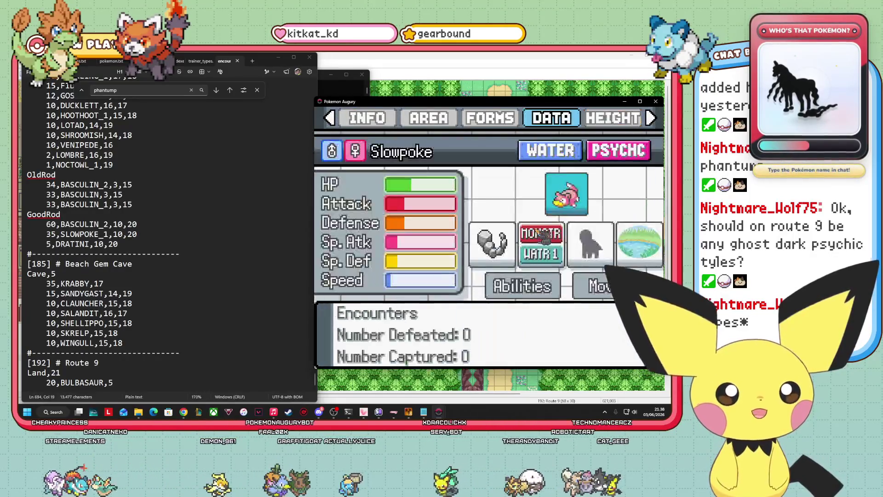
pyautogui.press('Down')
pyautogui.press('Down')
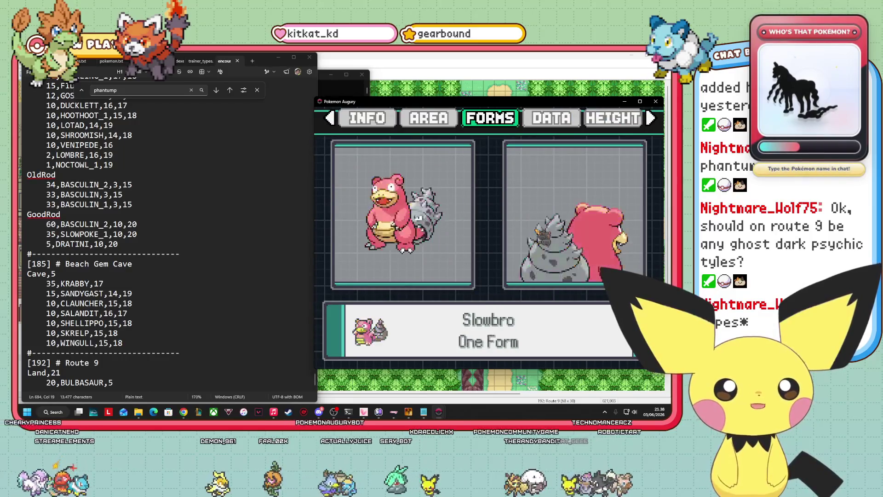
pyautogui.press('Down')
pyautogui.press('Down')
pyautogui.press('Down')
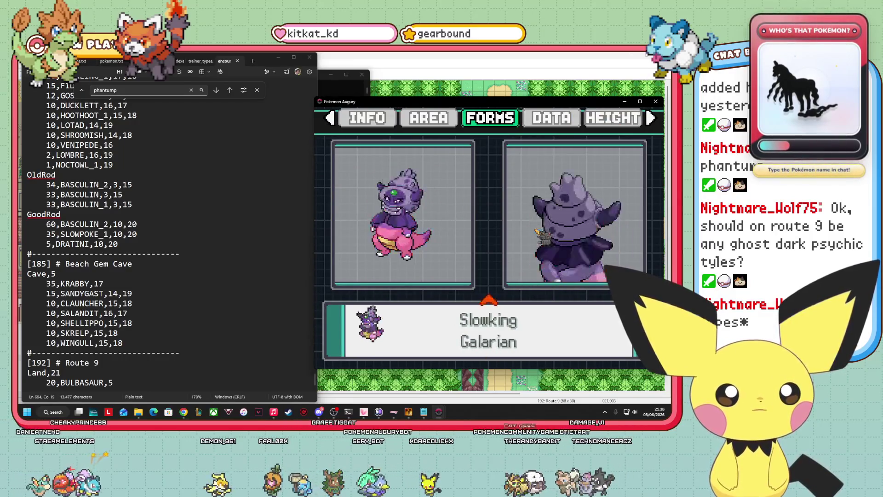
pyautogui.press('Right')
pyautogui.press('Right')
pyautogui.press('Down')
pyautogui.press('Left')
pyautogui.press('Left')
pyautogui.press('Left')
pyautogui.press('Left')
pyautogui.press('Escape')
pyautogui.press('Down')
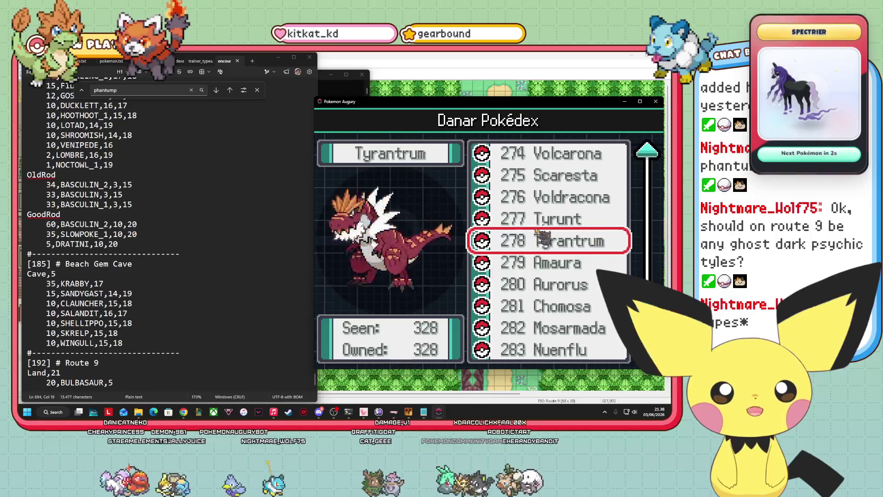
# Scroll the Pokédex list back past Miltank and Skiddo to Naclstack
pyautogui.press('Down')
pyautogui.press('Down')
pyautogui.press('Down')
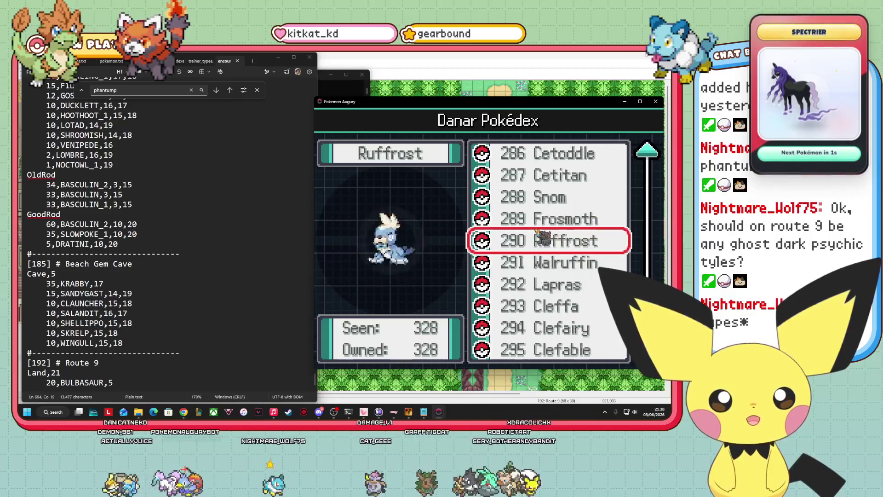
pyautogui.press('Down')
pyautogui.press('Down')
pyautogui.press('Down')
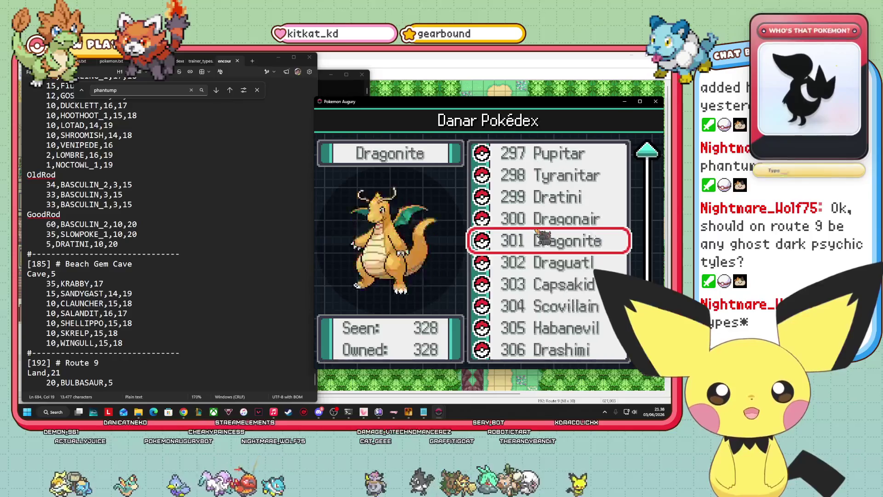
pyautogui.press('Down')
pyautogui.press('Up')
pyautogui.press('Up')
pyautogui.press('Up')
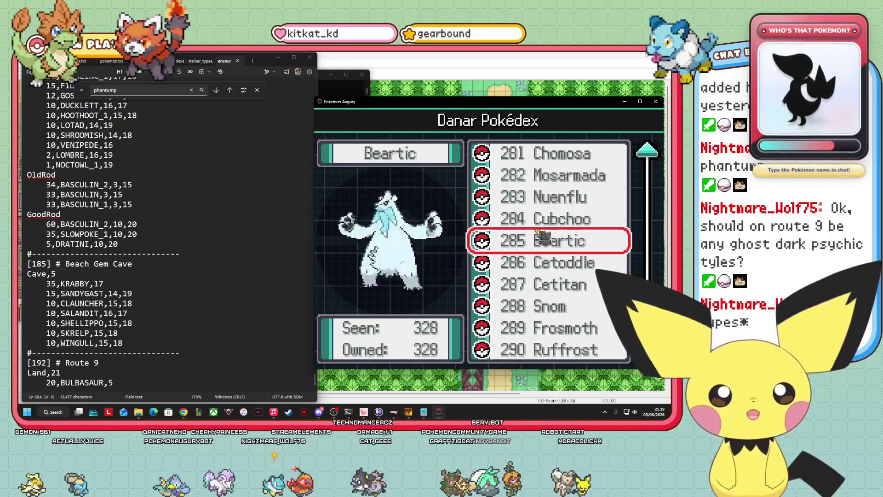
pyautogui.press('Up')
pyautogui.press('Up')
pyautogui.press('Up')
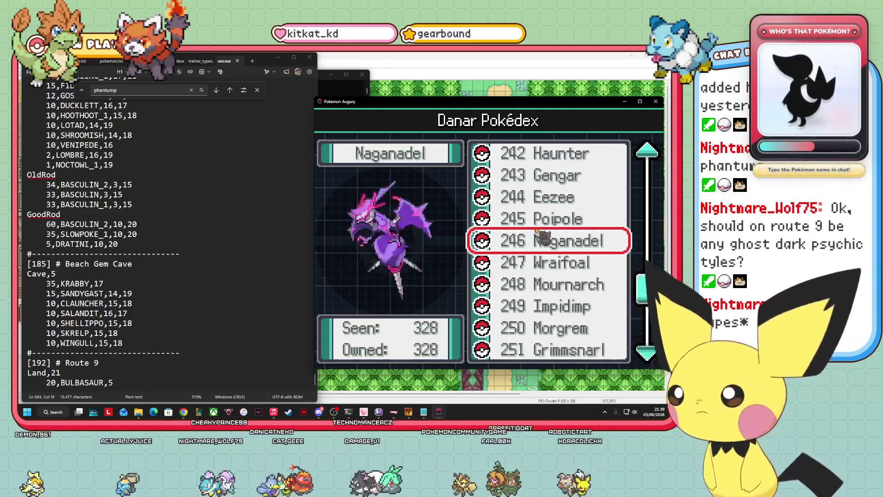
pyautogui.press('Up')
pyautogui.press('Up')
pyautogui.press('Up')
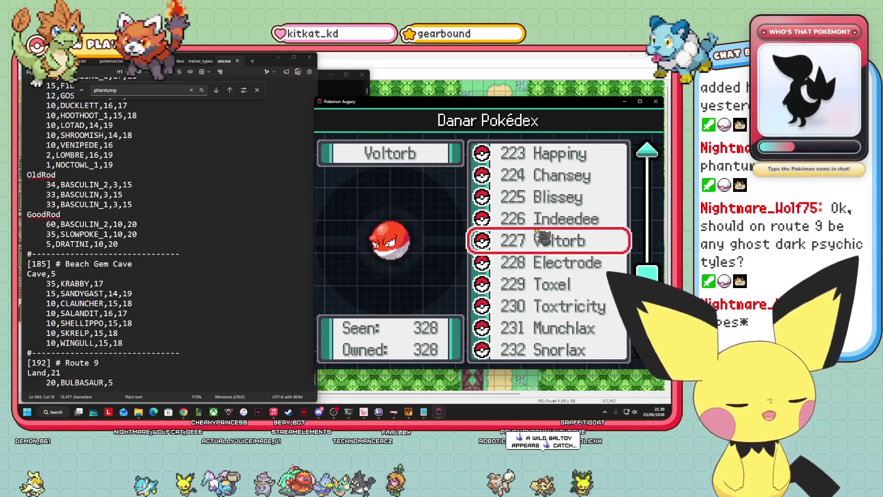
pyautogui.press('Up')
pyautogui.press('Up')
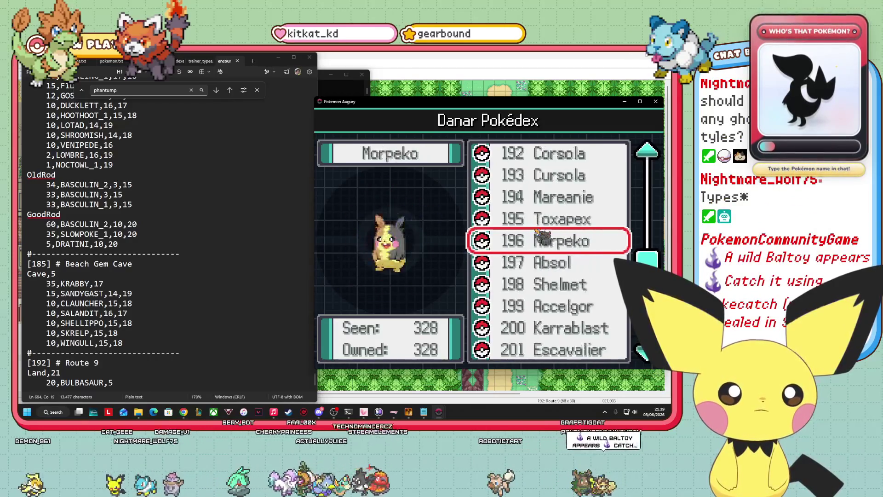
pyautogui.press('Up')
pyautogui.press('Up')
pyautogui.press('Up')
pyautogui.press('Up')
pyautogui.press('Up')
pyautogui.press('Up')
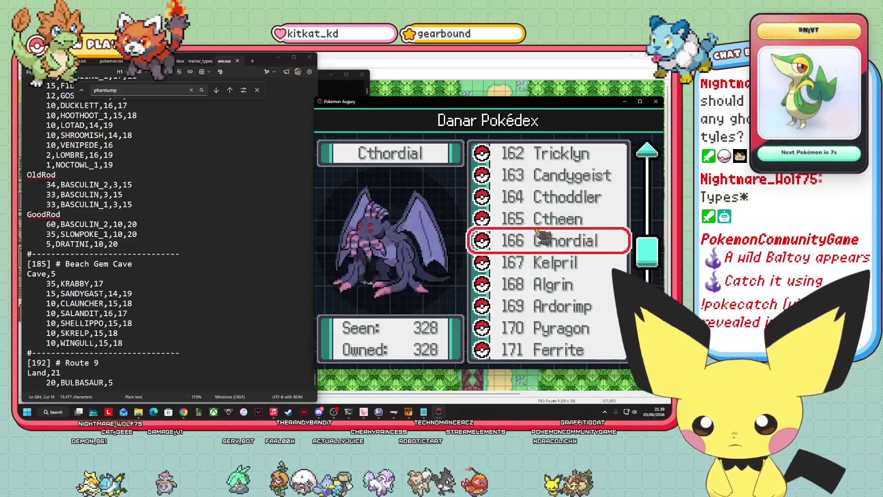
pyautogui.press('Up')
pyautogui.press('Up')
pyautogui.press('Up')
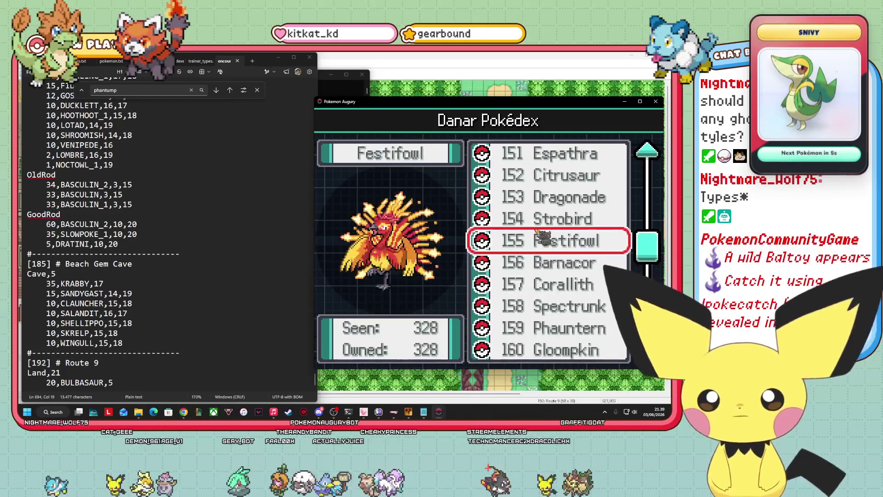
pyautogui.press('Up')
pyautogui.press('Up')
pyautogui.press('Up')
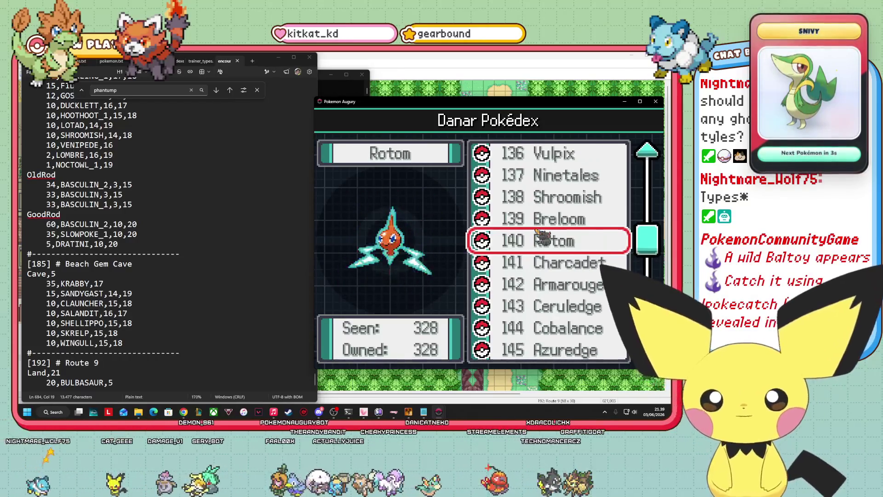
pyautogui.press('Up')
pyautogui.press('Up')
pyautogui.press('Up')
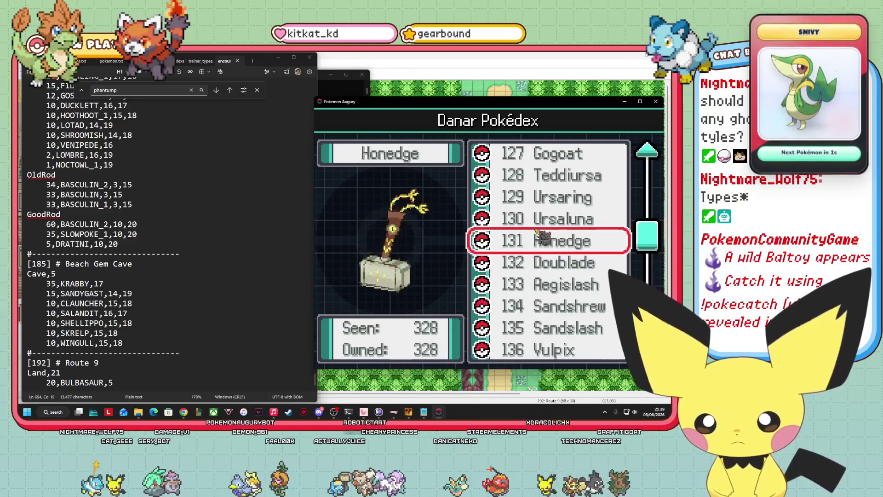
pyautogui.press('Up')
pyautogui.press('Up')
pyautogui.press('Up')
pyautogui.press('Up')
pyautogui.press('Up')
pyautogui.press('Down')
pyautogui.press('Down')
pyautogui.press('Down')
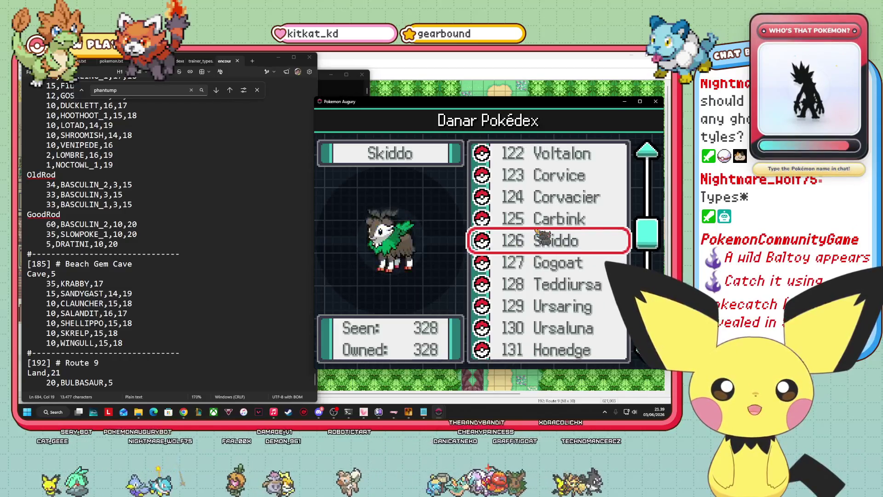
pyautogui.press('Up')
pyautogui.press('Up')
pyautogui.press('Up')
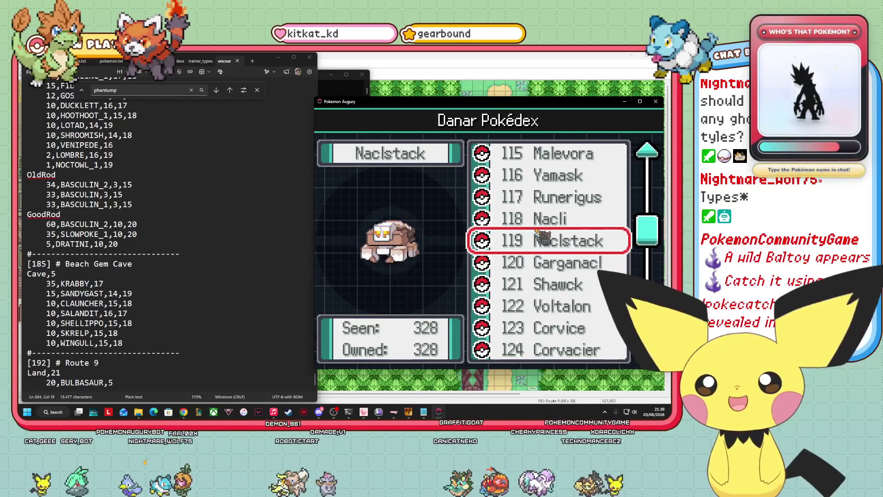
# Rewrite the first Route 9 Land entry from 20,BULBASAUR,5 to 35,SKIDDO,16,20
pyautogui.moveTo(104, 381); pyautogui.dragTo(60, 382)
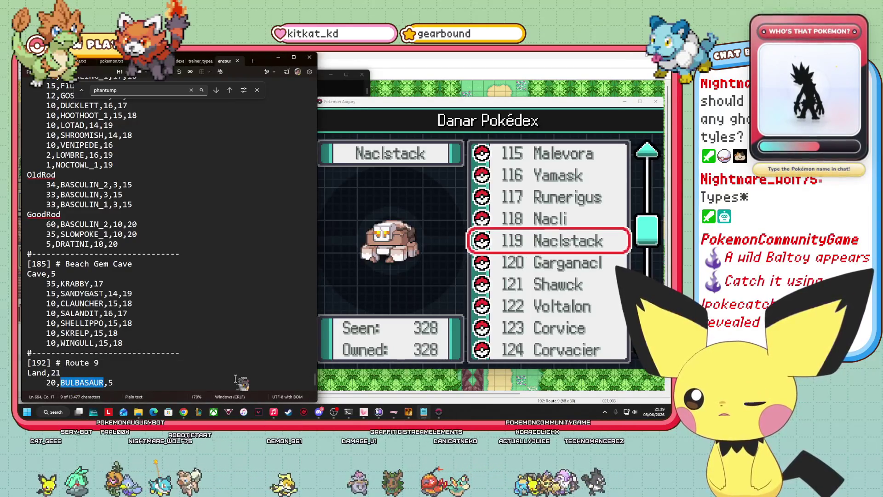
pyautogui.press('BackSpace')
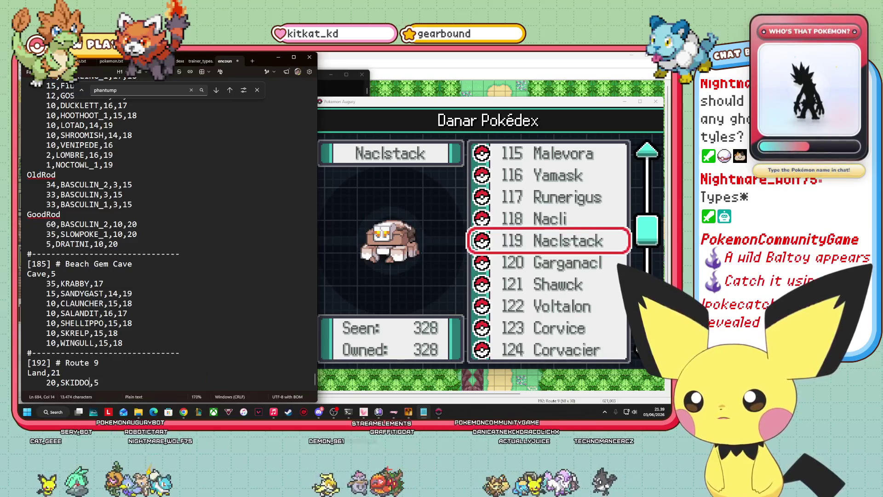
pyautogui.click(51, 382)
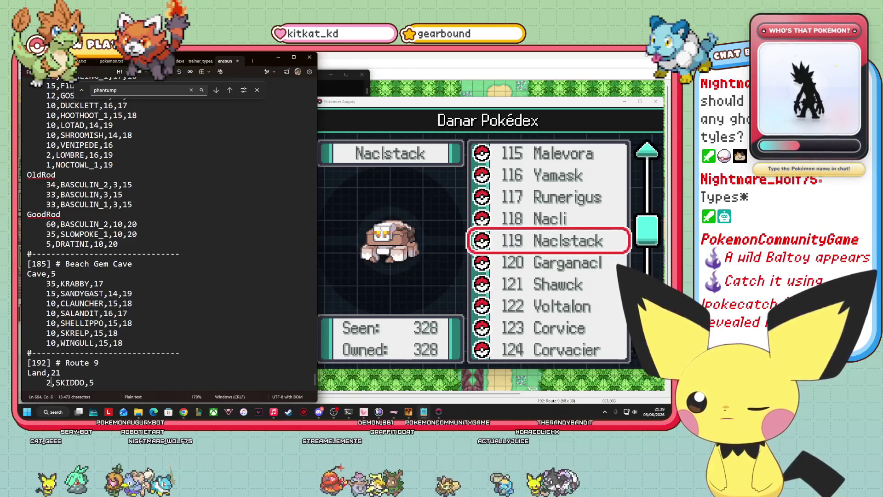
pyautogui.write('35')
pyautogui.press('Delete')
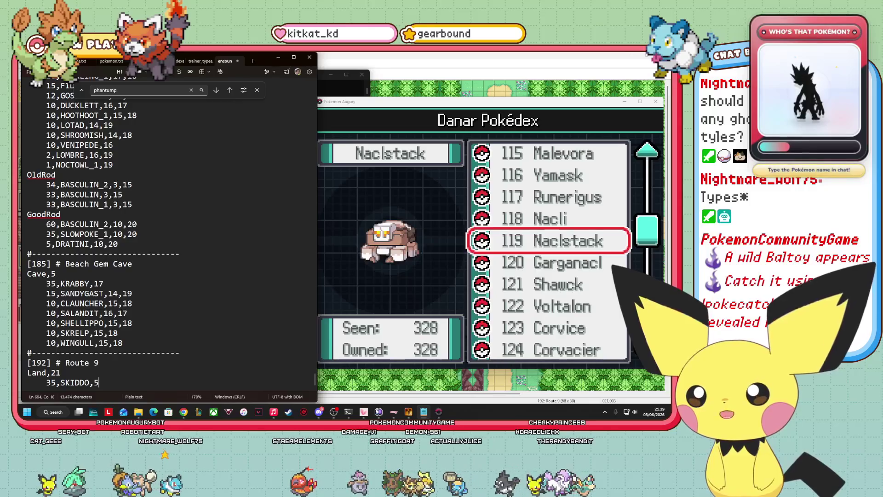
pyautogui.write('1')
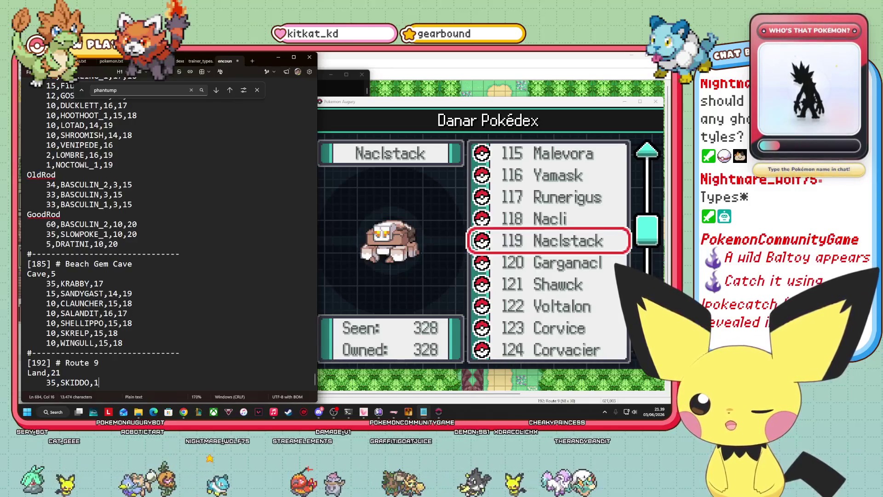
pyautogui.write('6,20')
pyautogui.press('Return')
pyautogui.click(581, 284)
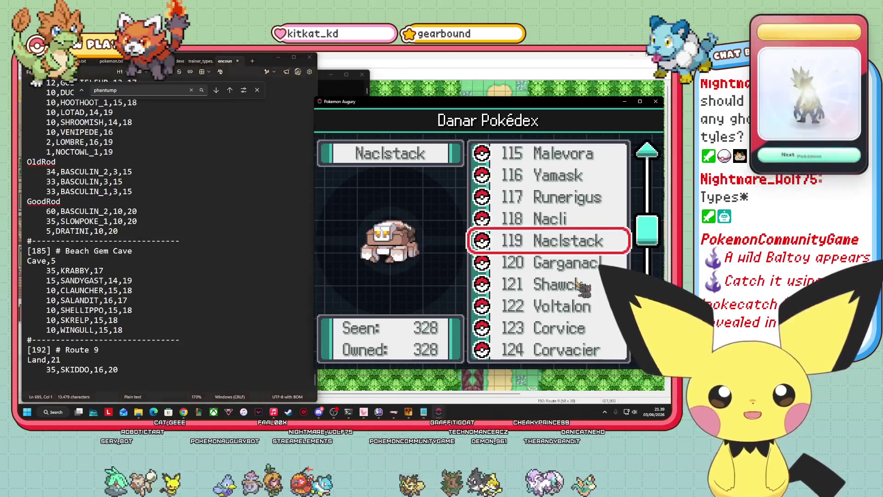
pyautogui.press('Down')
pyautogui.press('Down')
pyautogui.press('Down')
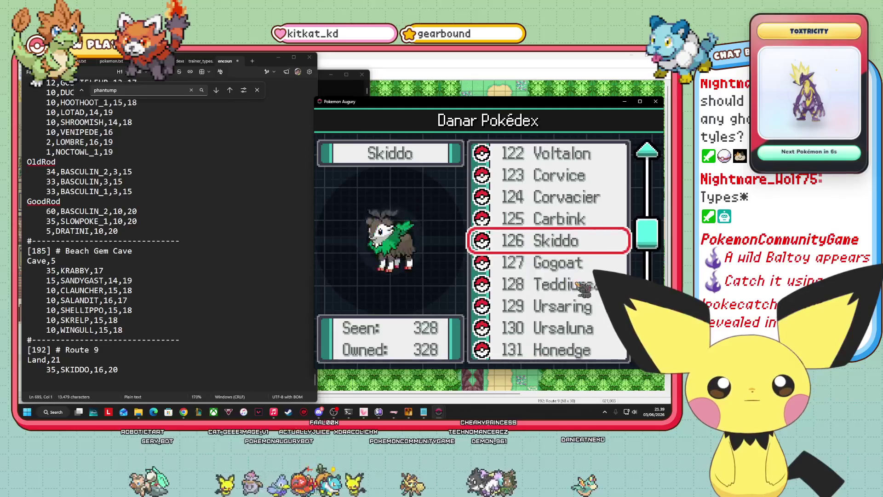
# Check Skiddo's Pokédex data showing it evolves into Gogoat at level 32
pyautogui.press('Return')
pyautogui.press('Right')
pyautogui.press('Right')
pyautogui.press('Right')
pyautogui.press('Right')
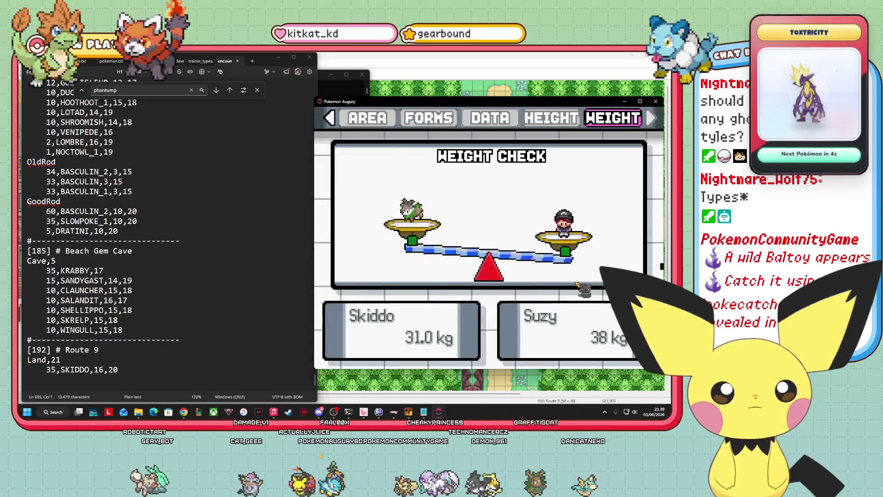
pyautogui.press('Left')
pyautogui.press('Left')
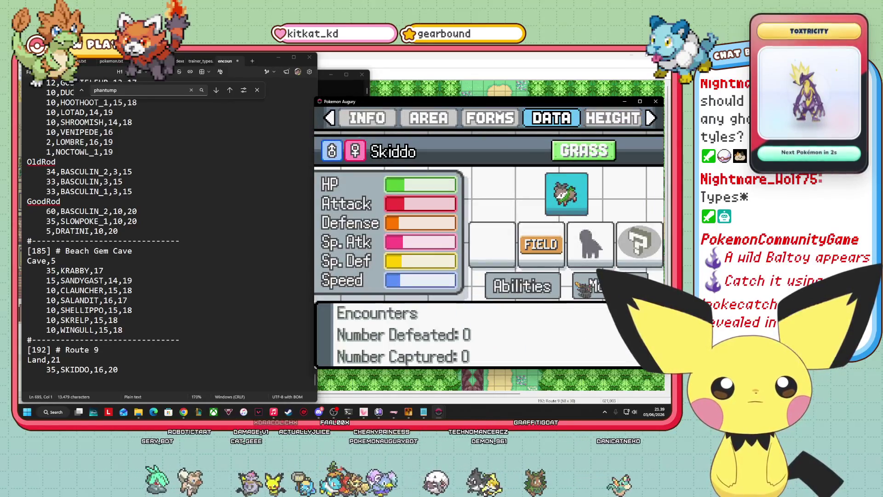
pyautogui.press('Down')
pyautogui.press('Return')
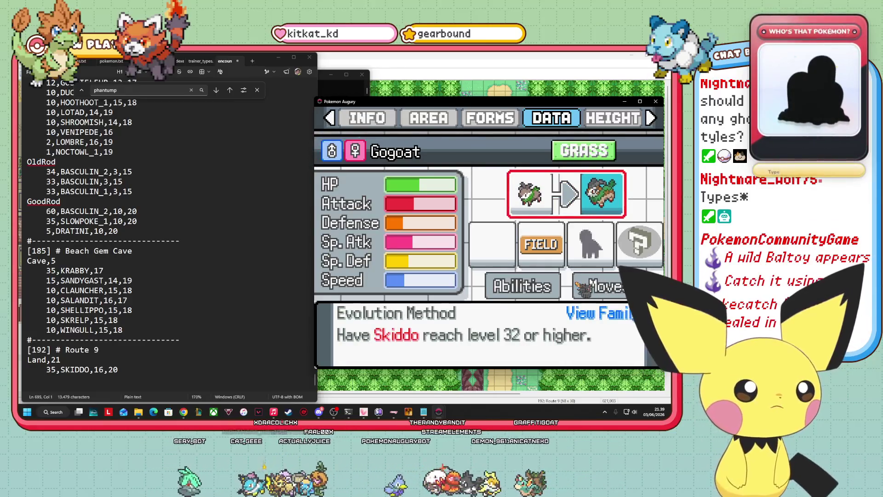
pyautogui.press('Escape')
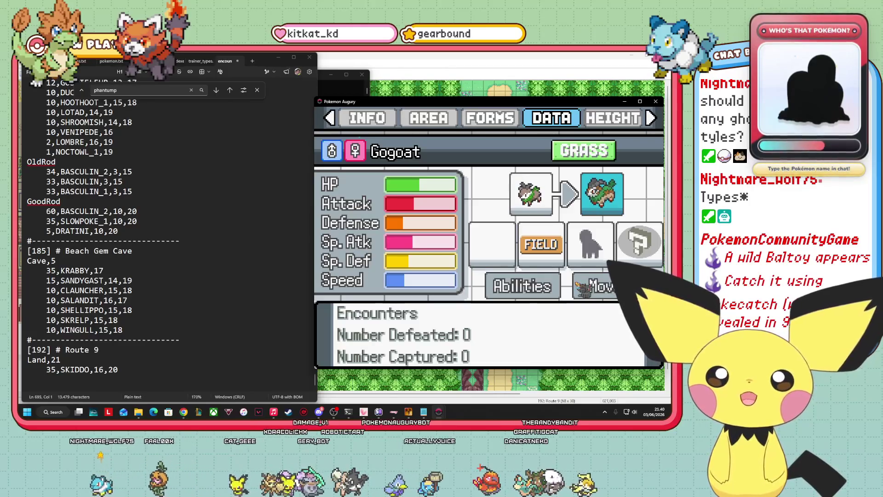
pyautogui.press('Down')
pyautogui.press('Up')
pyautogui.press('Return')
pyautogui.press('Escape')
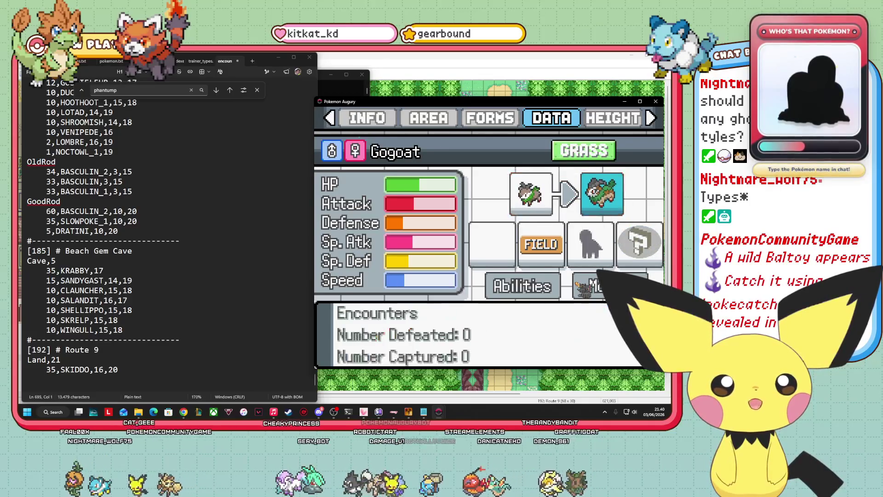
pyautogui.press('Escape')
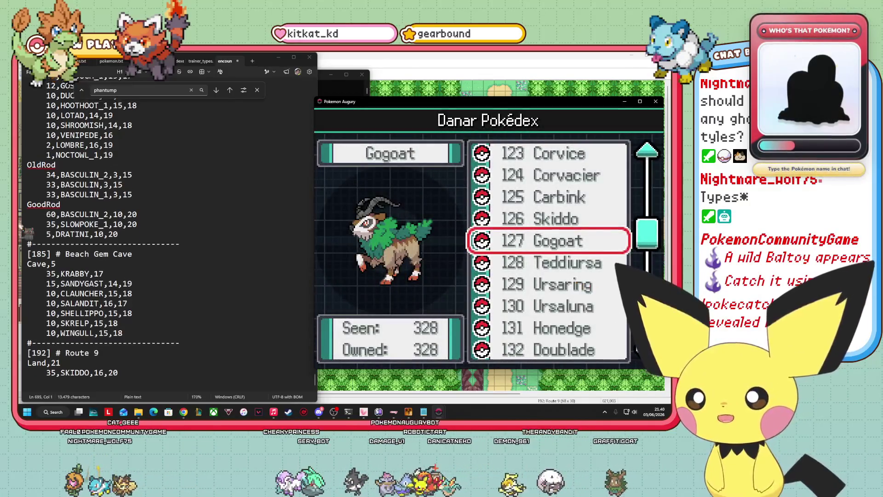
pyautogui.scroll(2, 124, 230)
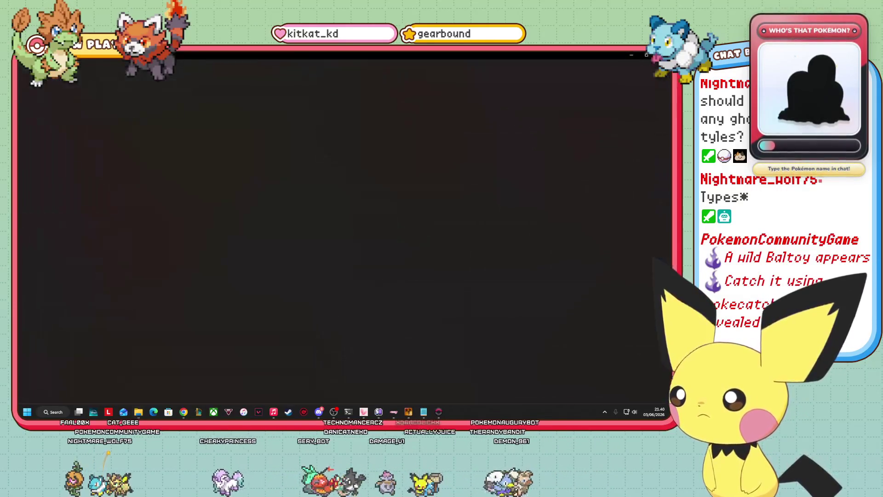
# Zoom in on the 480×320 region map image in Paint
pyautogui.moveTo(621, 398); pyautogui.dragTo(629, 398)
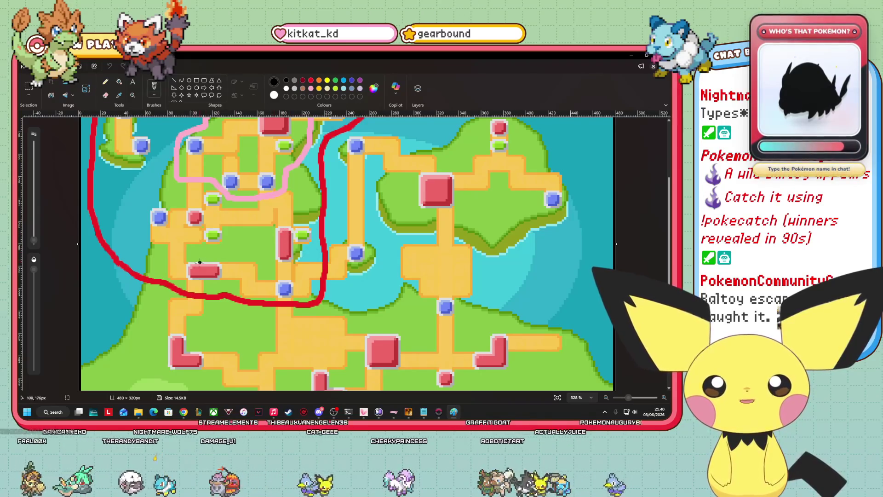
# Draw a trial circle beside the red town marker, undo it, and close without saving
pyautogui.scroll(3, 130, 340)
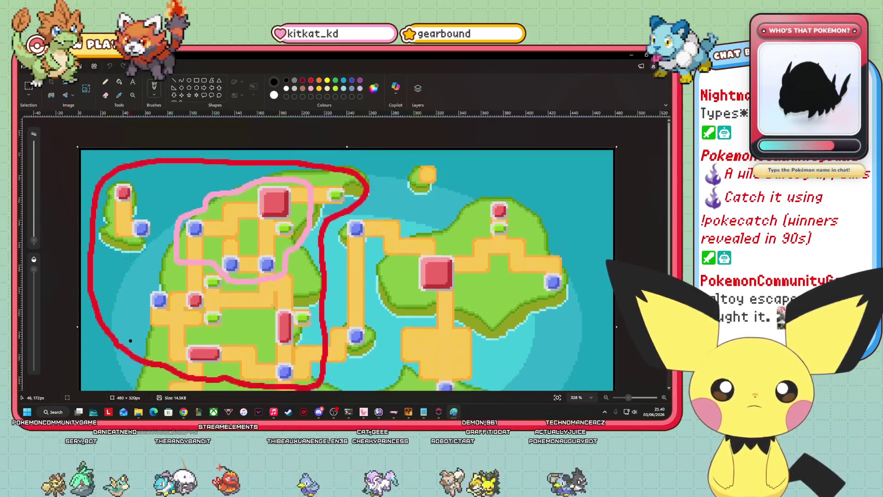
pyautogui.scroll(-3, 130, 341)
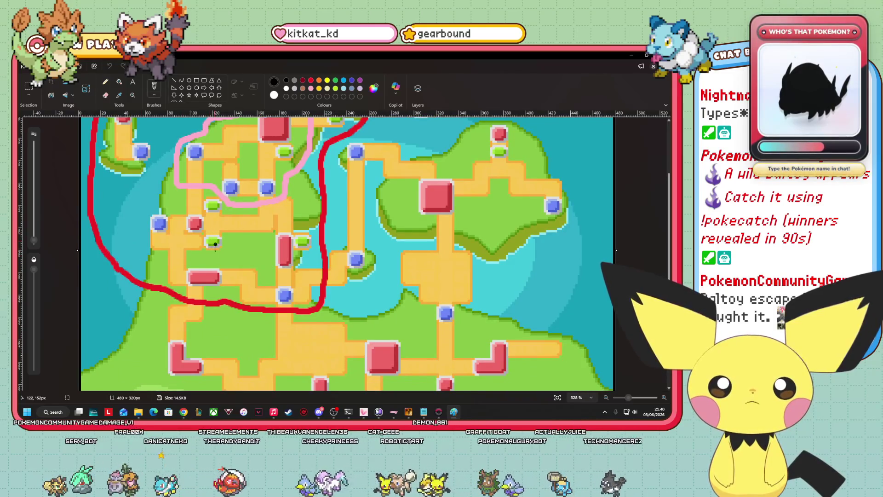
pyautogui.scroll(-2, 221, 233)
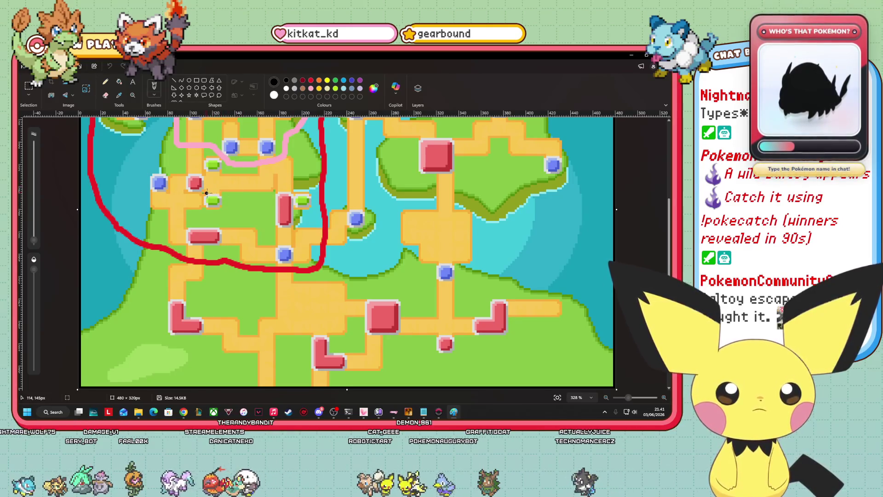
pyautogui.moveTo(208, 193)
pyautogui.mouseDown()
pyautogui.moveTo(241, 184)
pyautogui.moveTo(210, 171)
pyautogui.moveTo(206, 195)
pyautogui.mouseUp()
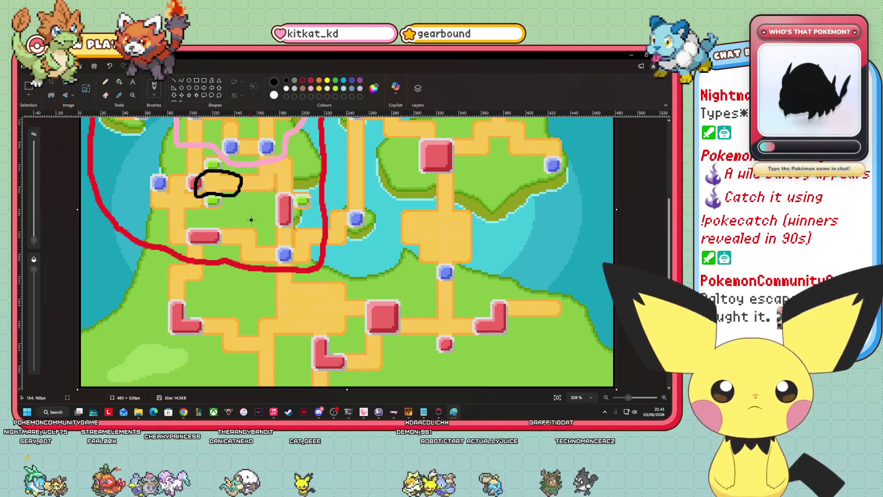
pyautogui.click(110, 66)
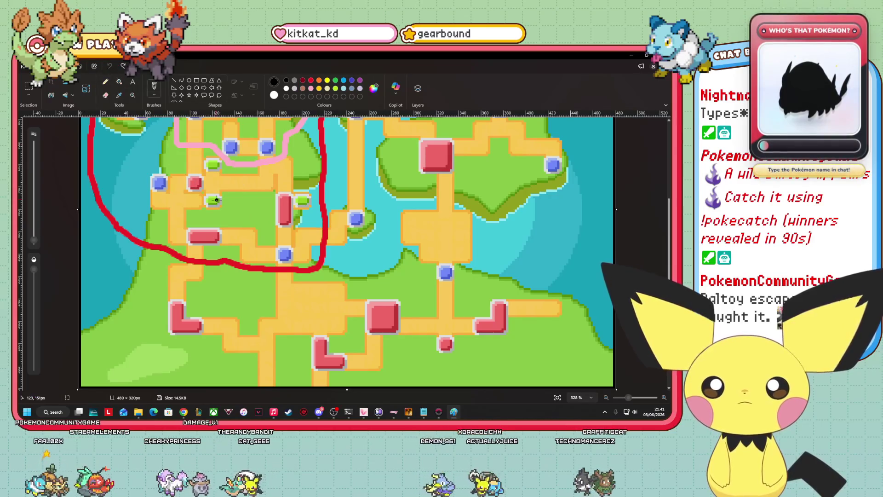
pyautogui.scroll(2, 144, 230)
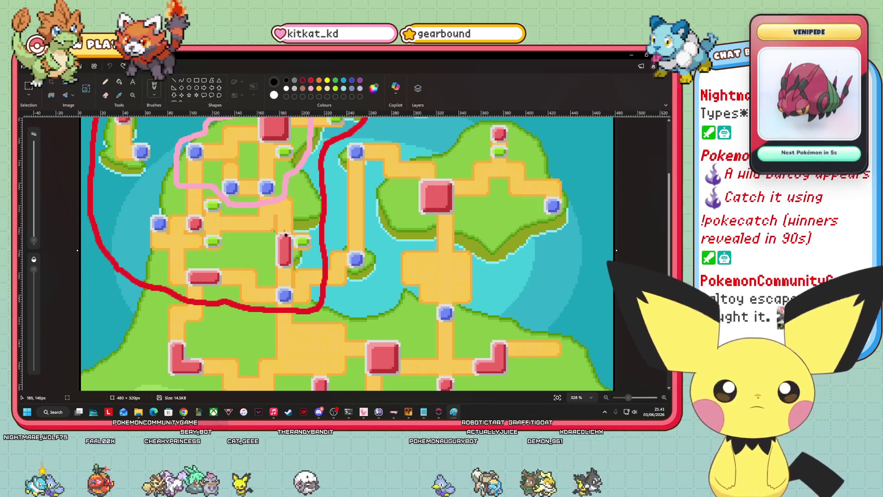
pyautogui.click(661, 55)
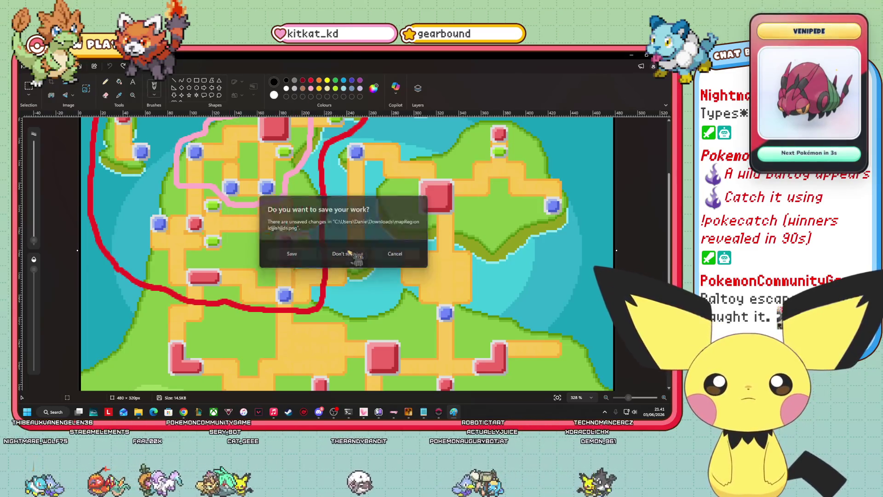
pyautogui.click(351, 255)
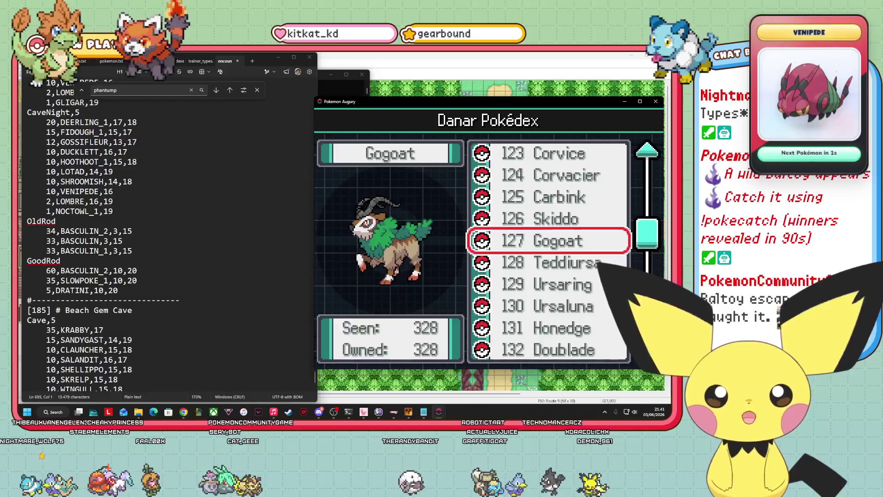
# Move up the Pokédex list from Skiddo to Yamask, glancing at the encounters file
pyautogui.press('Up')
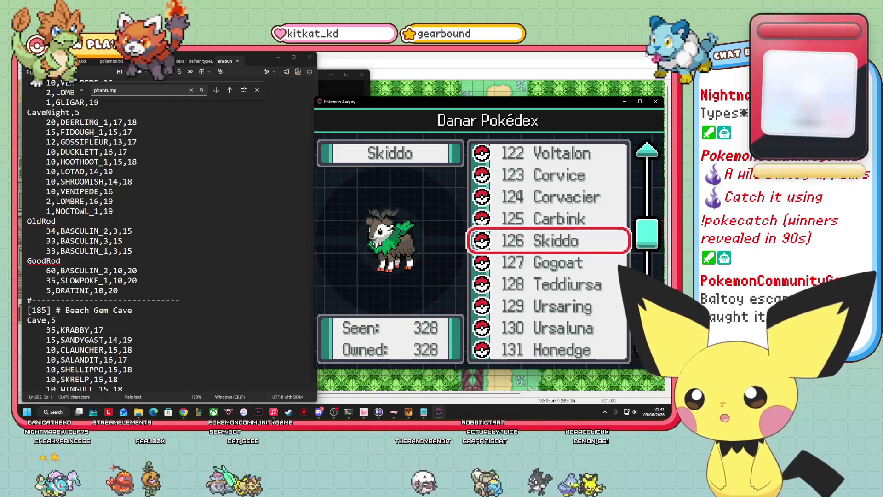
pyautogui.scroll(-2, 165, 230)
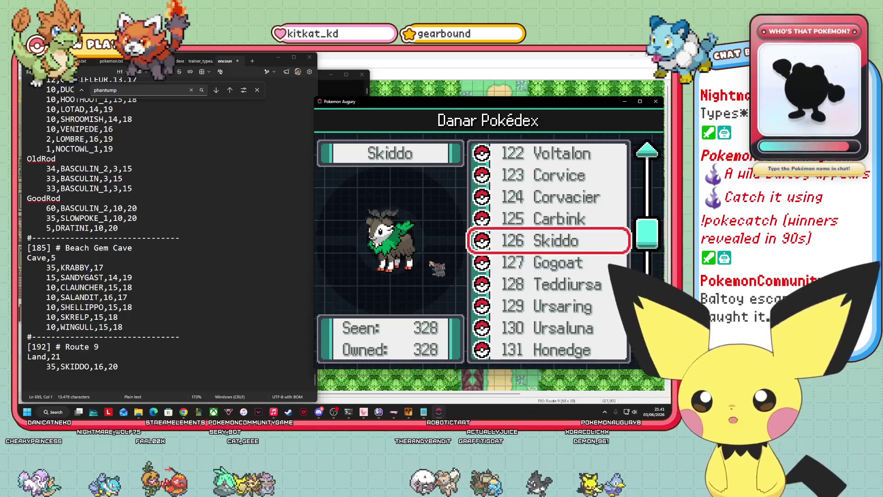
pyautogui.press('Up')
pyautogui.press('Up')
pyautogui.press('Up')
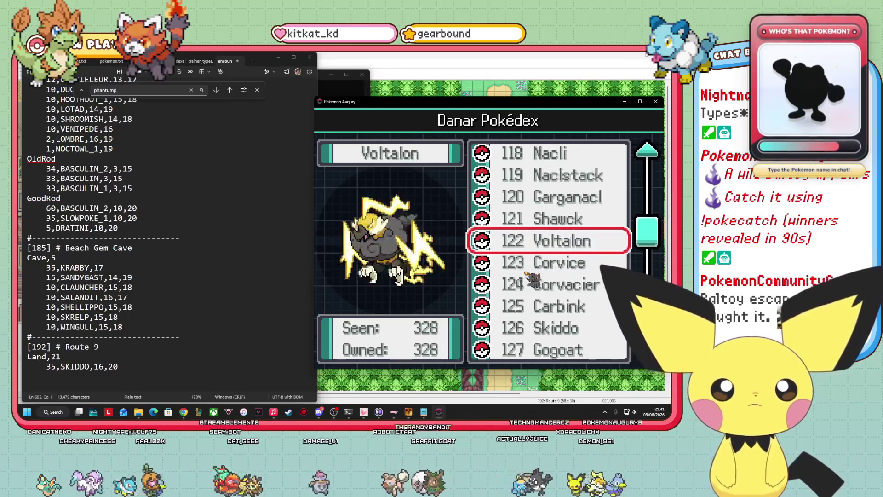
pyautogui.press('Up')
pyautogui.press('Up')
pyautogui.press('Up')
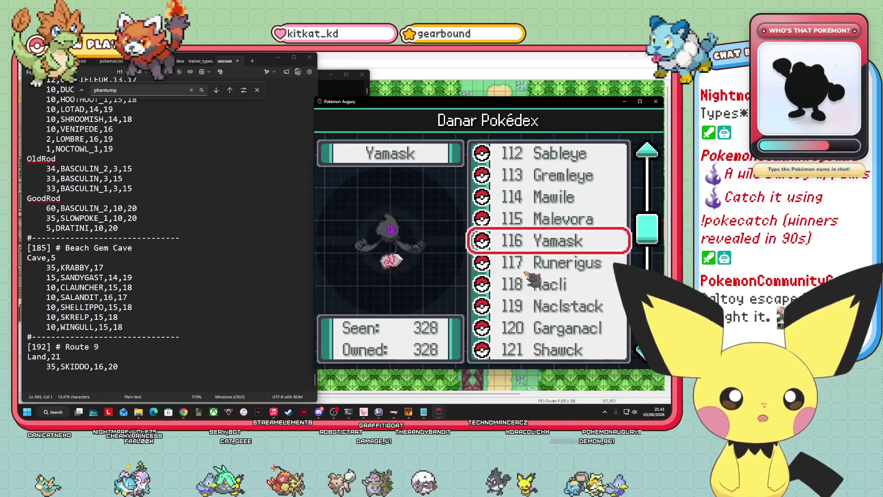
pyautogui.press('Down')
pyautogui.press('Down')
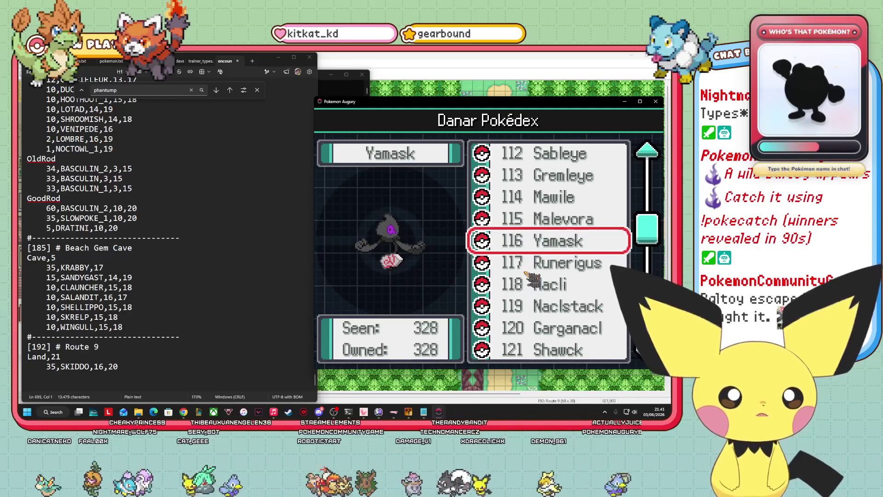
pyautogui.press('Up')
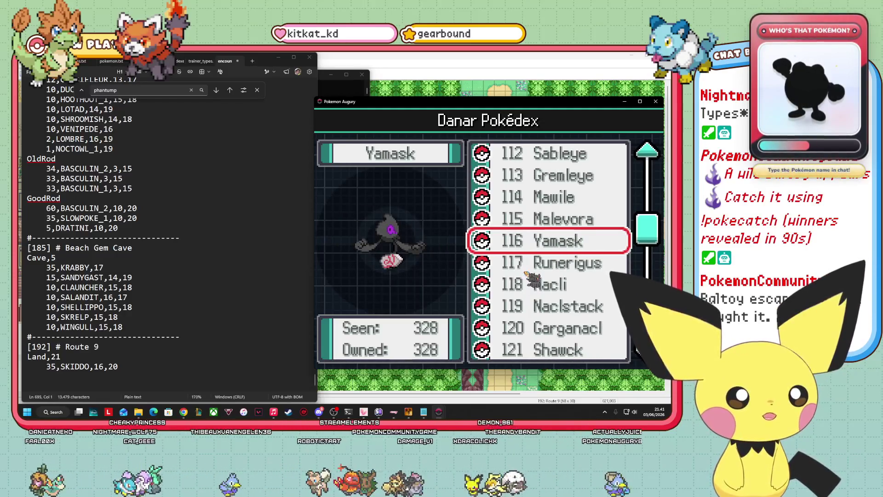
pyautogui.click(133, 373)
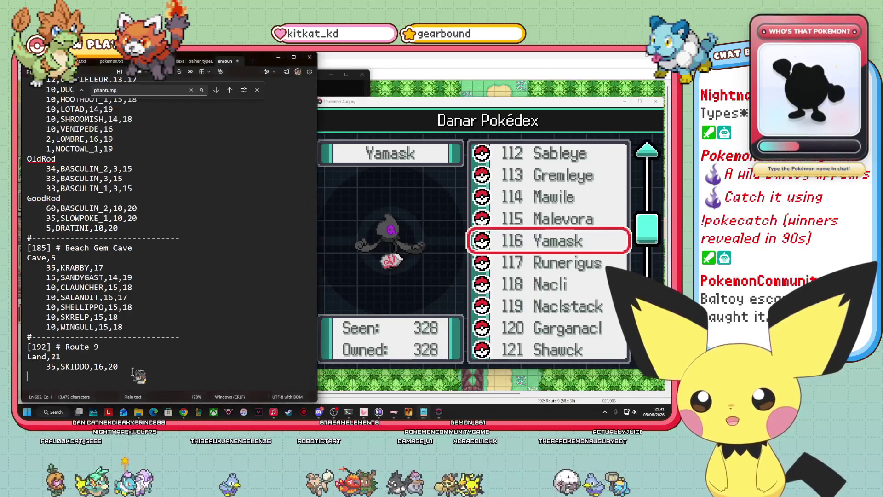
pyautogui.click(439, 412)
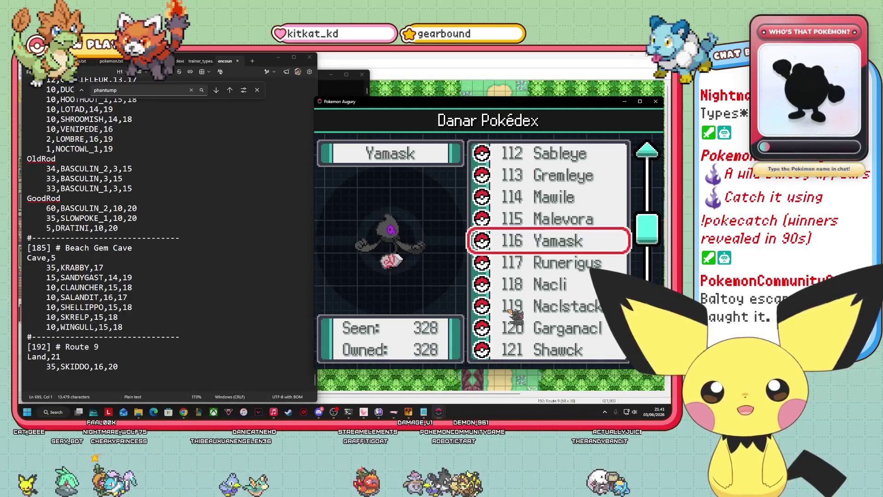
# Continue up the Pokédex list to 087 Meowth, then return to the encounters file
pyautogui.press('Up')
pyautogui.press('Up')
pyautogui.press('Up')
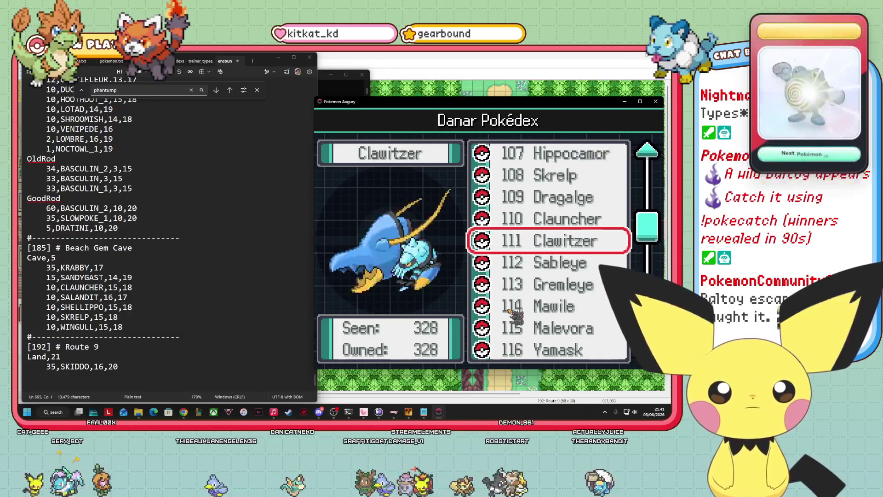
pyautogui.press('Up')
pyautogui.press('Up')
pyautogui.press('Up')
pyautogui.press('Up')
pyautogui.press('Up')
pyautogui.press('Up')
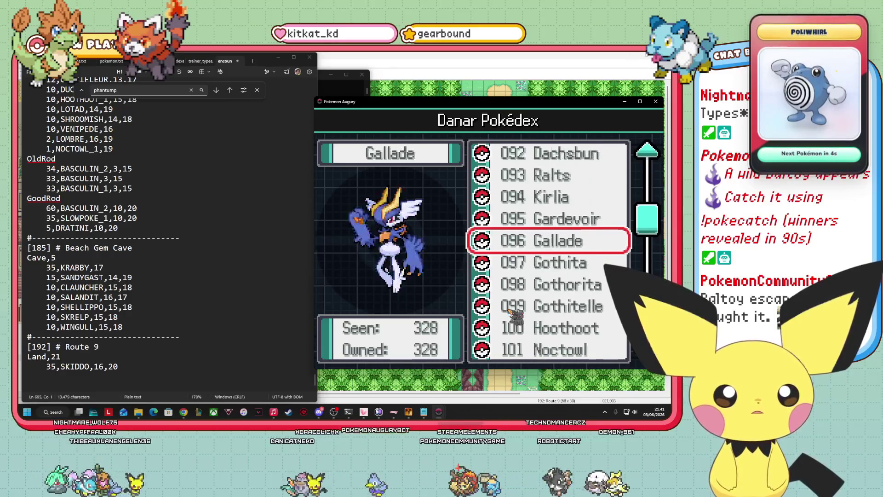
pyautogui.press('Up')
pyautogui.press('Up')
pyautogui.press('Up')
pyautogui.press('Up')
pyautogui.press('Up')
pyautogui.press('Up')
pyautogui.press('Up')
pyautogui.press('Up')
pyautogui.press('Down')
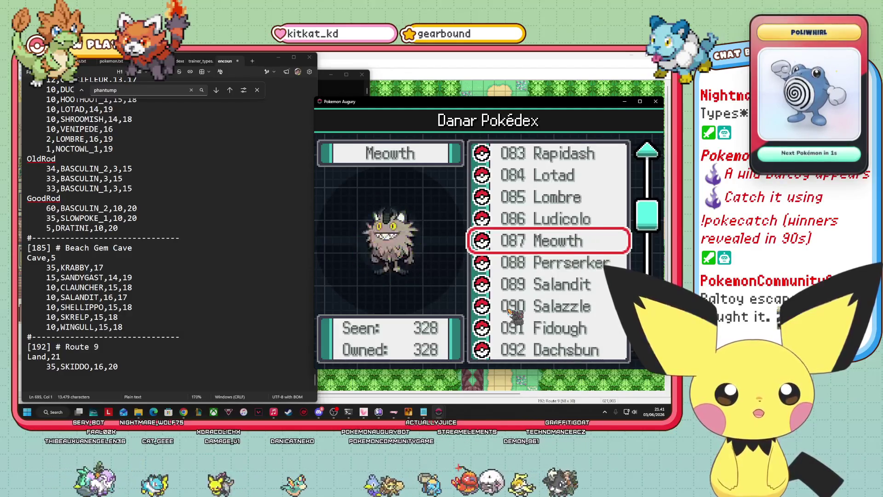
pyautogui.click(142, 366)
pyautogui.write('20,MEOWTH_C')
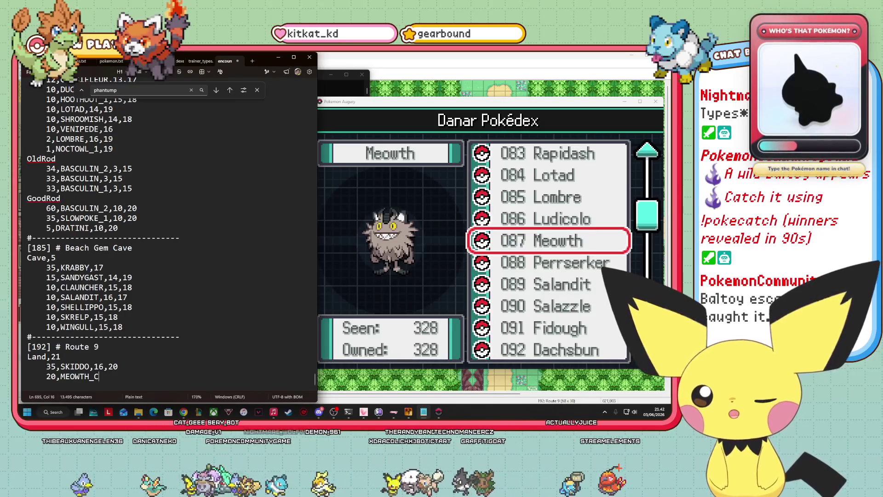
# Browse Meowth's Pokédex forms, including the Alolan and Galarian variants
pyautogui.hotkey('alt', 'Tab')
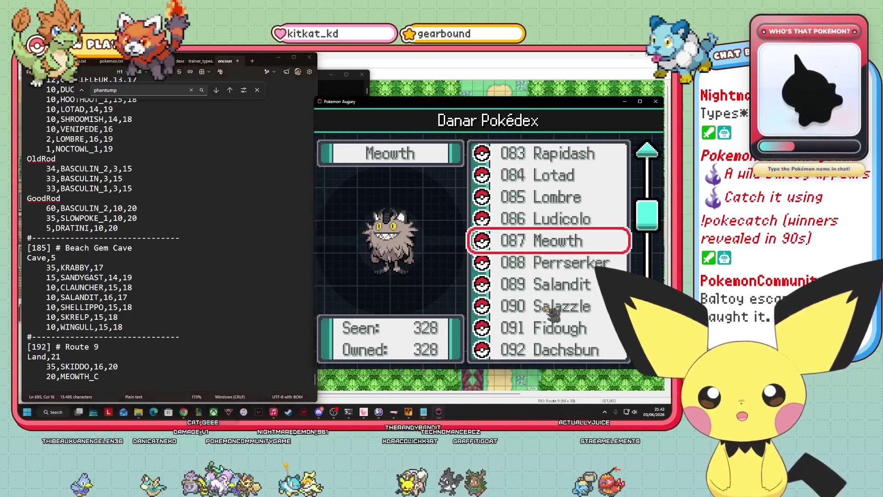
pyautogui.press('Return')
pyautogui.press('Right')
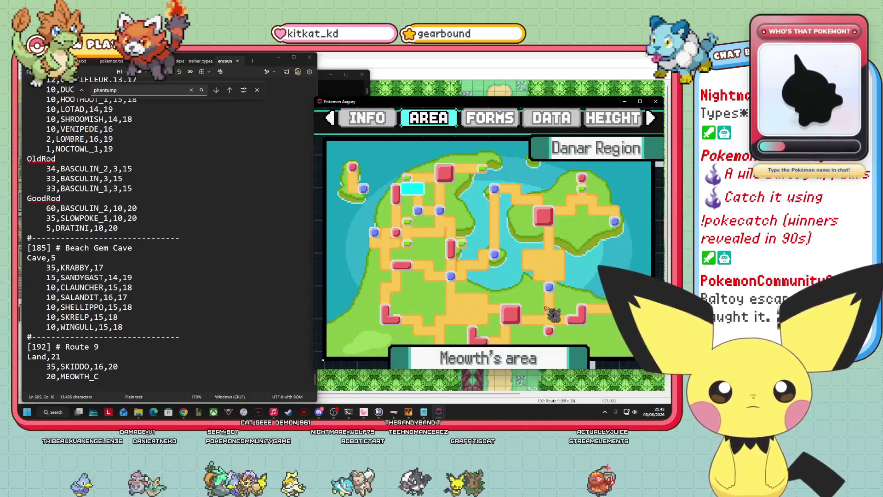
pyautogui.press('Right')
pyautogui.press('Down')
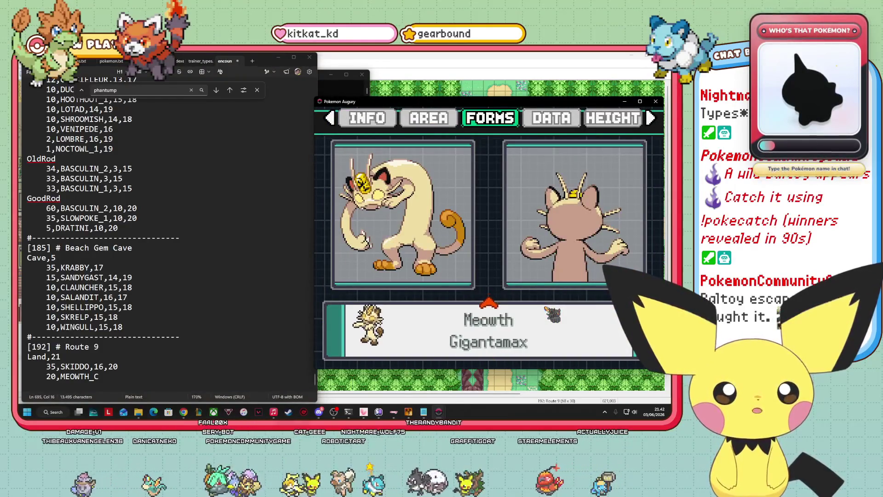
pyautogui.press('Up')
pyautogui.press('Up')
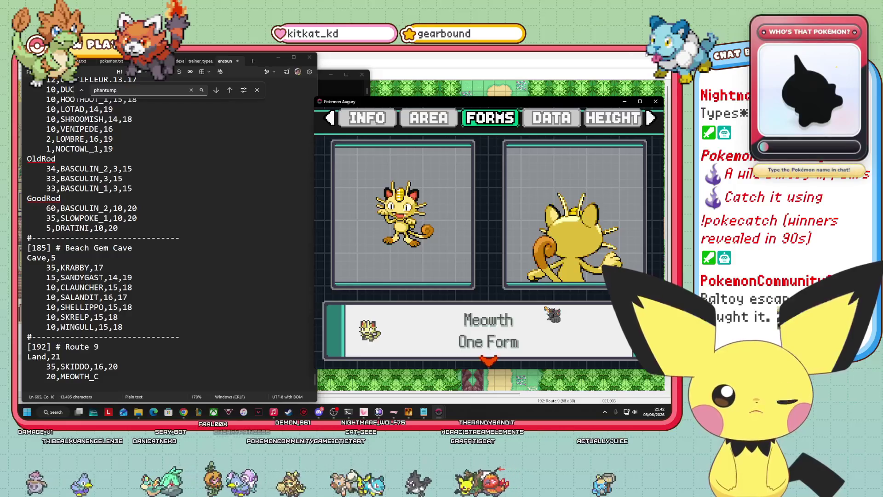
pyautogui.press('Down')
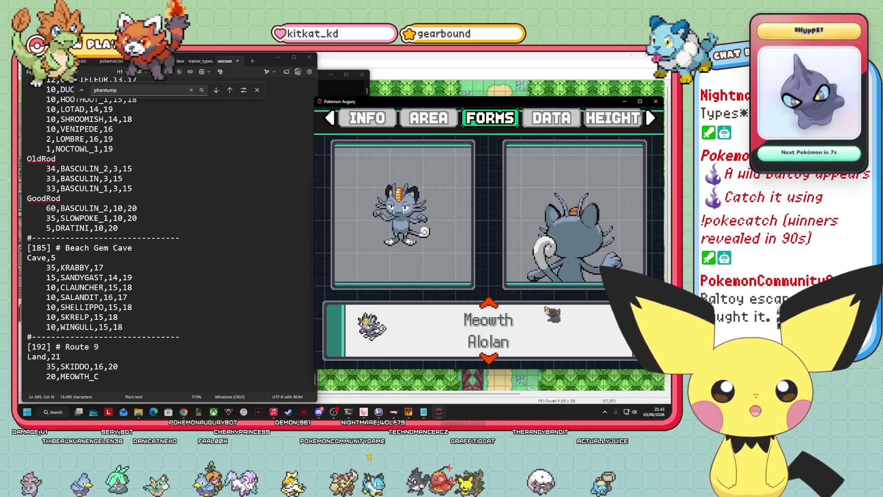
pyautogui.press('Down')
pyautogui.press('Down')
pyautogui.press('Up')
pyautogui.press('Up')
pyautogui.press('Up')
pyautogui.press('Down')
pyautogui.press('Down')
pyautogui.press('Down')
pyautogui.press('Up')
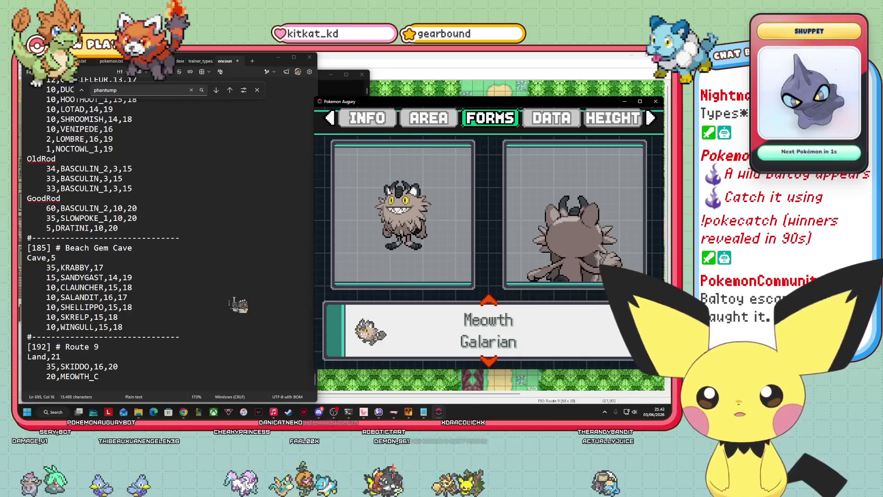
# Correct the Meowth line to read 20,MEOWTH_2,15,19 and start a new line
pyautogui.click(107, 378)
pyautogui.write('2,15')
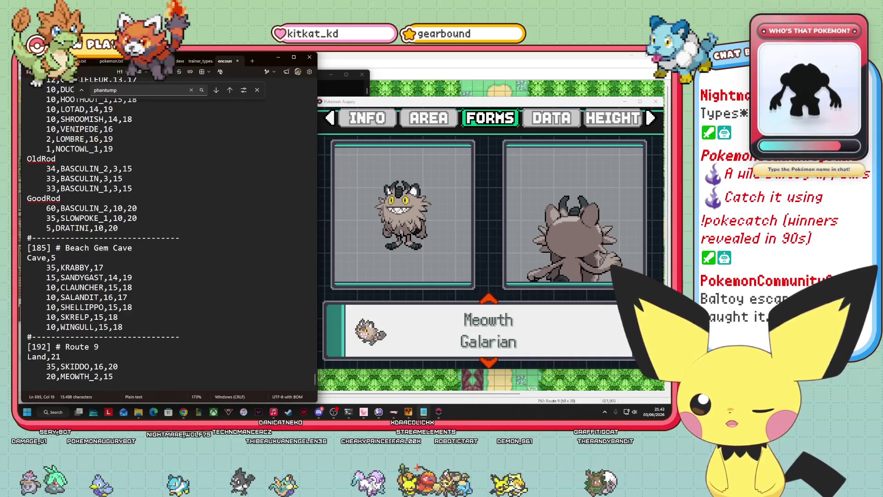
pyautogui.press('BackSpace')
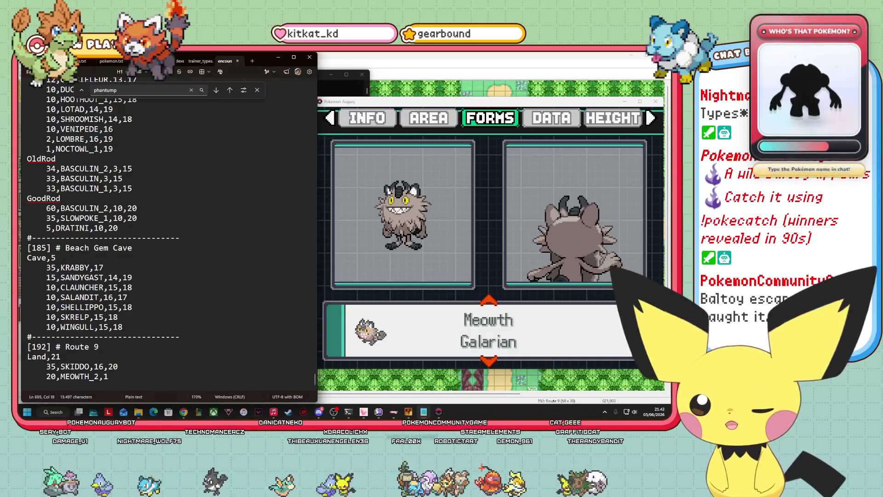
pyautogui.write('5,')
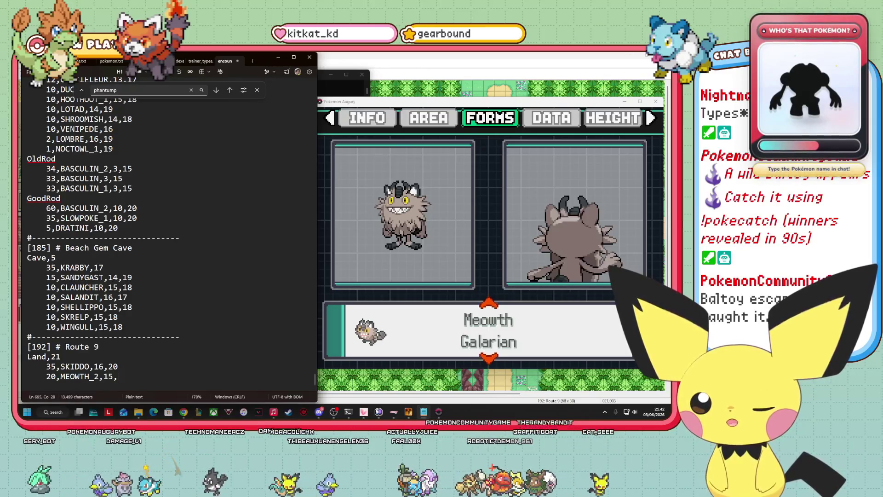
pyautogui.write('19')
pyautogui.press('Return')
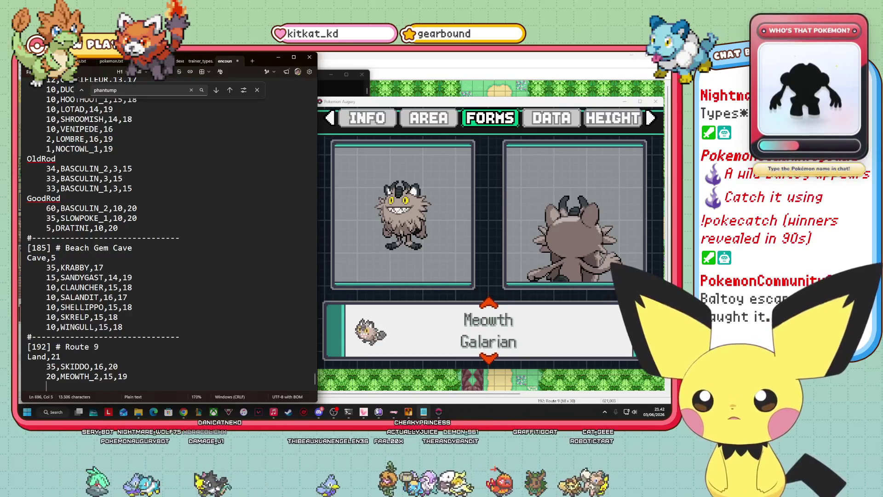
# Back out of Meowth's forms to the Pokédex list and browse further down
pyautogui.hotkey('alt', 'Tab')
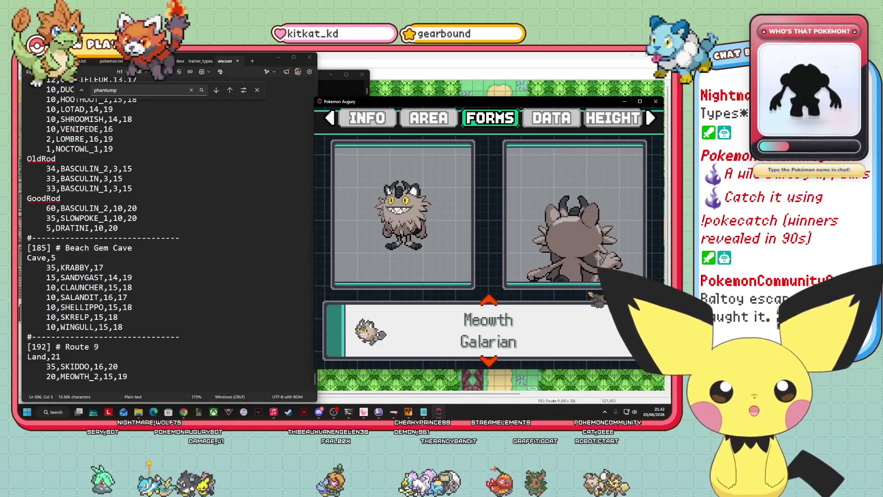
pyautogui.press('Down')
pyautogui.press('Down')
pyautogui.press('Down')
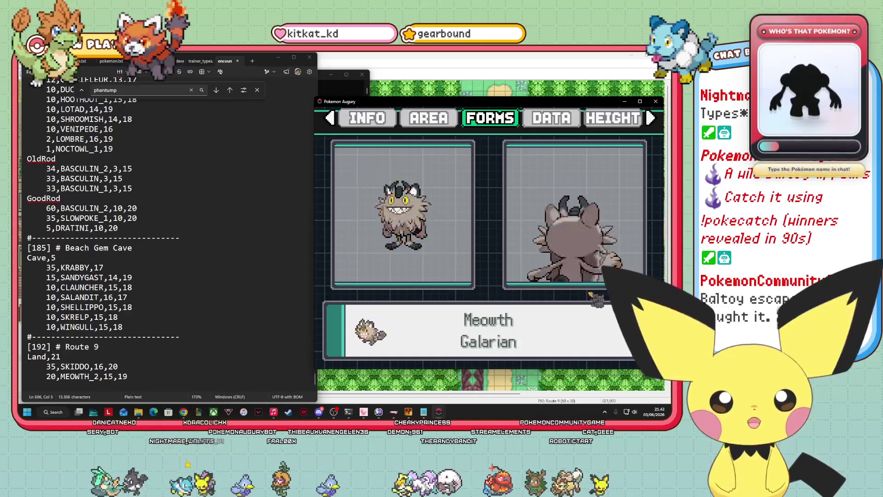
pyautogui.press('Escape')
pyautogui.press('Down')
pyautogui.press('Down')
pyautogui.press('Down')
pyautogui.press('Up')
pyautogui.press('Up')
pyautogui.press('Up')
pyautogui.press('Up')
pyautogui.press('Down')
pyautogui.press('Down')
pyautogui.press('Down')
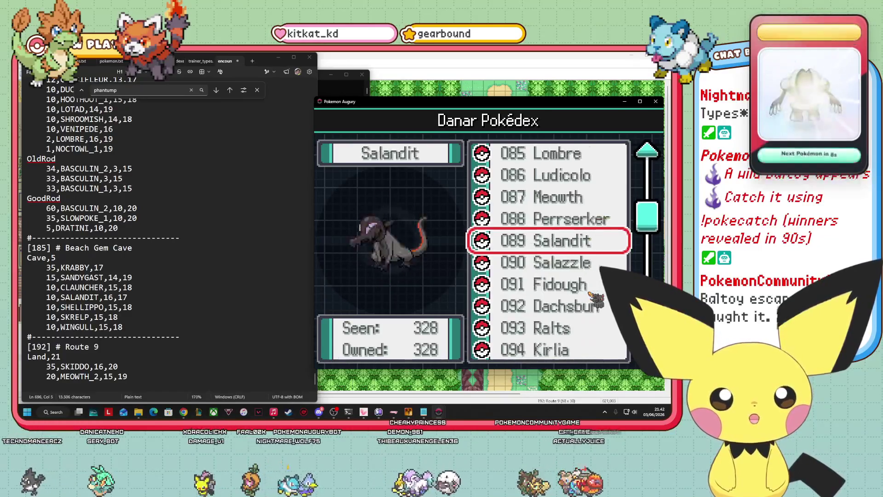
pyautogui.press('Down')
pyautogui.press('Down')
pyautogui.press('Down')
pyautogui.press('Down')
pyautogui.press('Down')
pyautogui.press('Down')
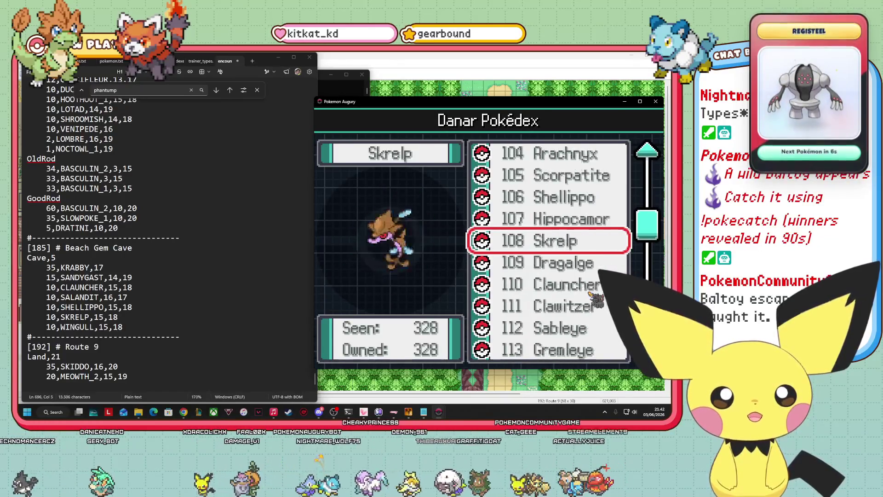
# Look up Charcadet in the game's Pokédex and start the line 10,CHARCADET, in the encounters file
pyautogui.press('Down')
pyautogui.press('Down')
pyautogui.press('Down')
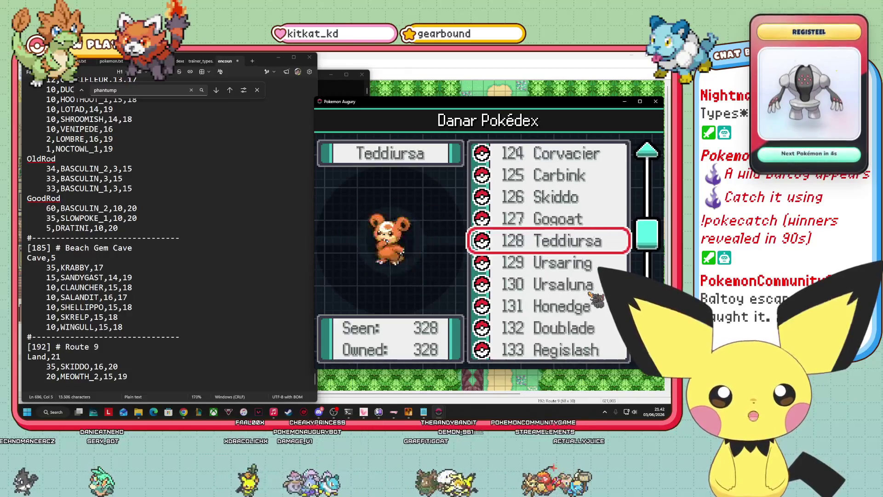
pyautogui.press('Down')
pyautogui.press('Down')
pyautogui.press('Down')
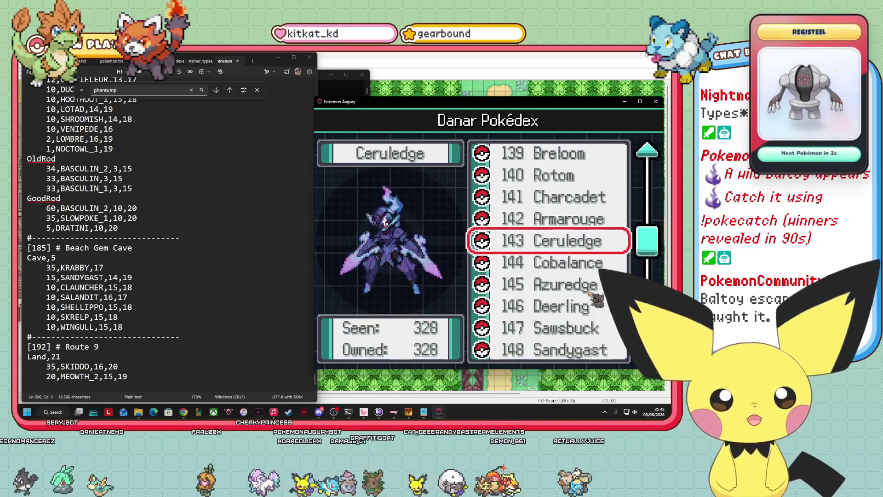
pyautogui.press('Up')
pyautogui.press('Up')
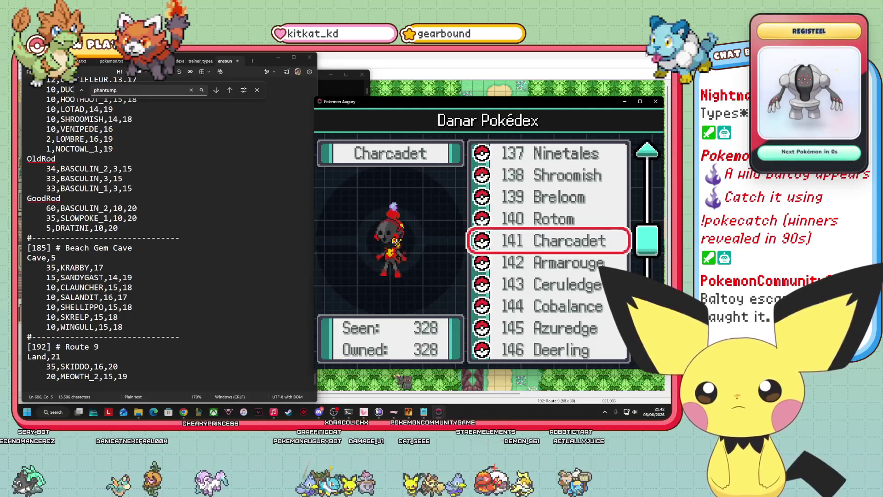
pyautogui.click(199, 376)
pyautogui.press('Return')
pyautogui.write('1')
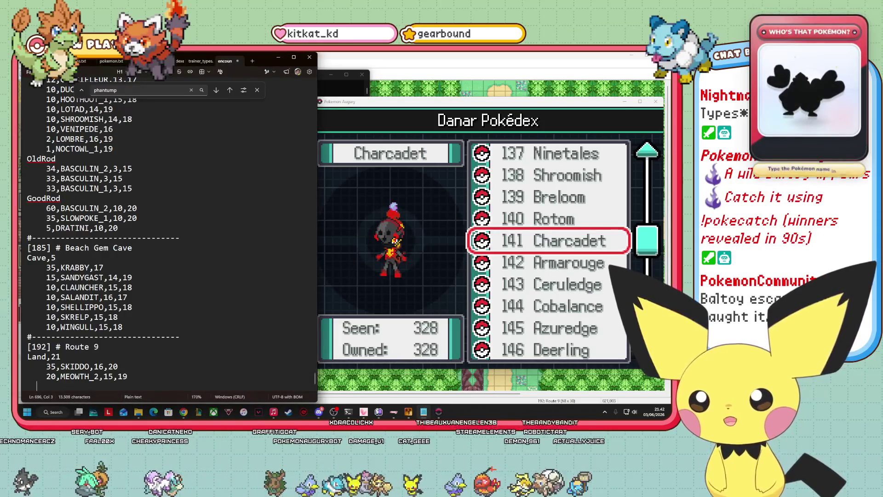
pyautogui.write('0,CH')
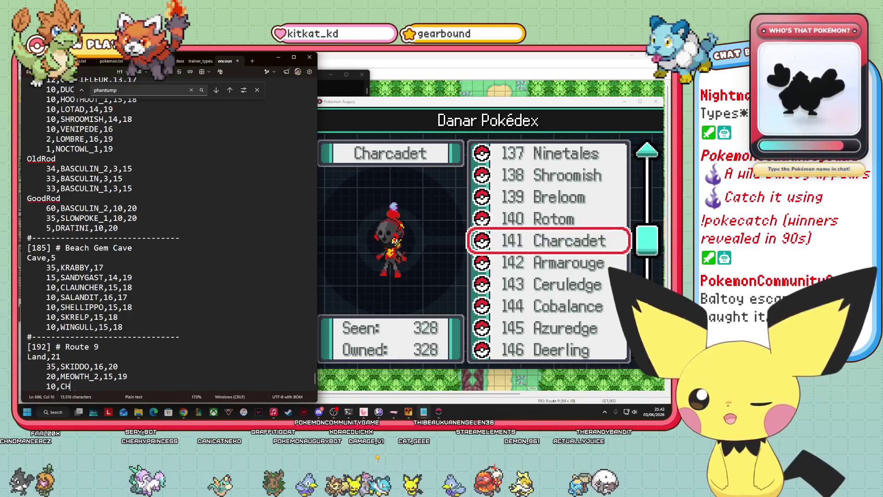
pyautogui.write('ARCADET,14,19')
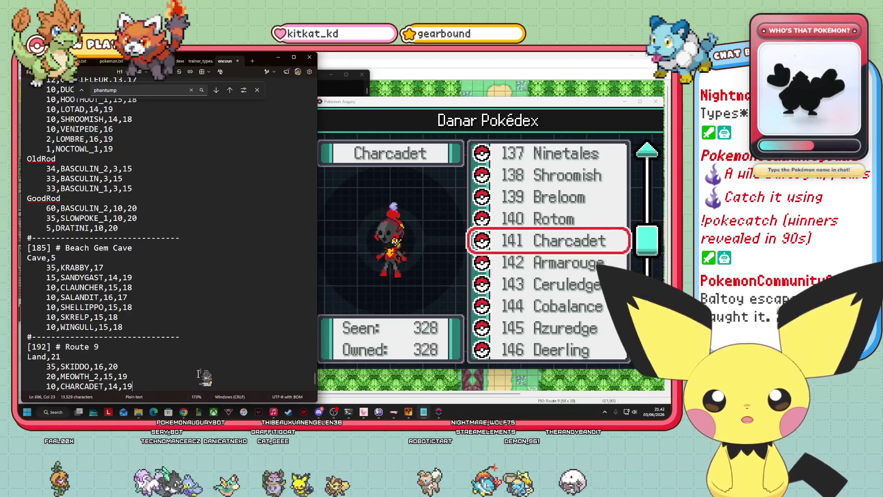
# Check Deerling and Sawsbuck in the game's Pokédex, then return to the encounters file
pyautogui.click(469, 282)
pyautogui.press('Up')
pyautogui.press('Down')
pyautogui.press('Down')
pyautogui.press('Down')
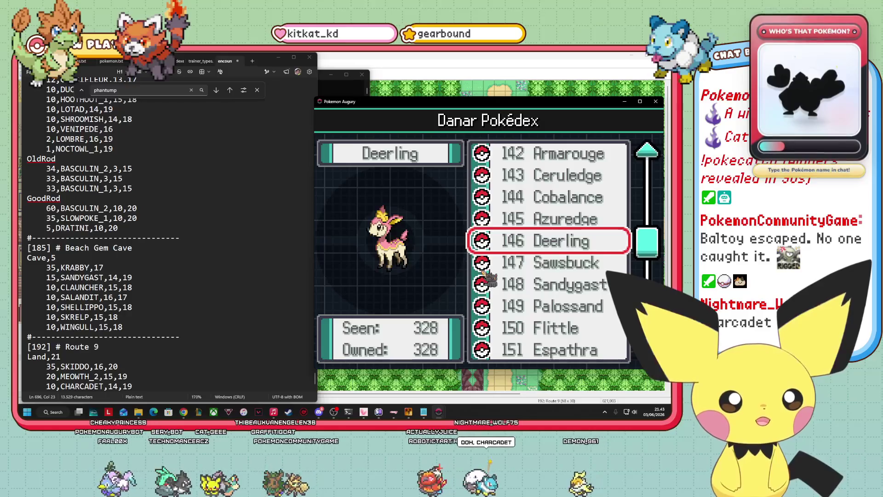
pyautogui.press('Down')
pyautogui.press('Up')
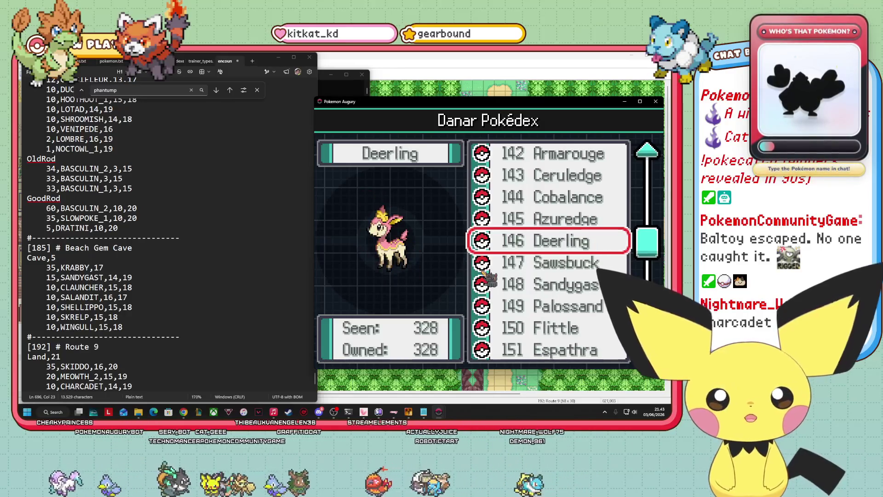
pyautogui.scroll(-1, 207, 322)
pyautogui.click(156, 356)
pyautogui.write('10,DEERLING_1,14,19')
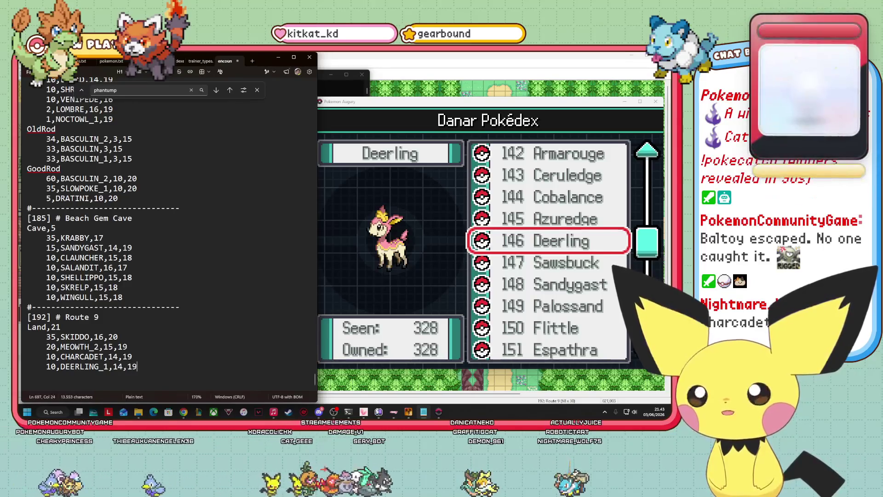
# Scroll the game's Pokédex down to Spectrunk
pyautogui.click(622, 238)
pyautogui.press('Down')
pyautogui.press('Down')
pyautogui.press('Down')
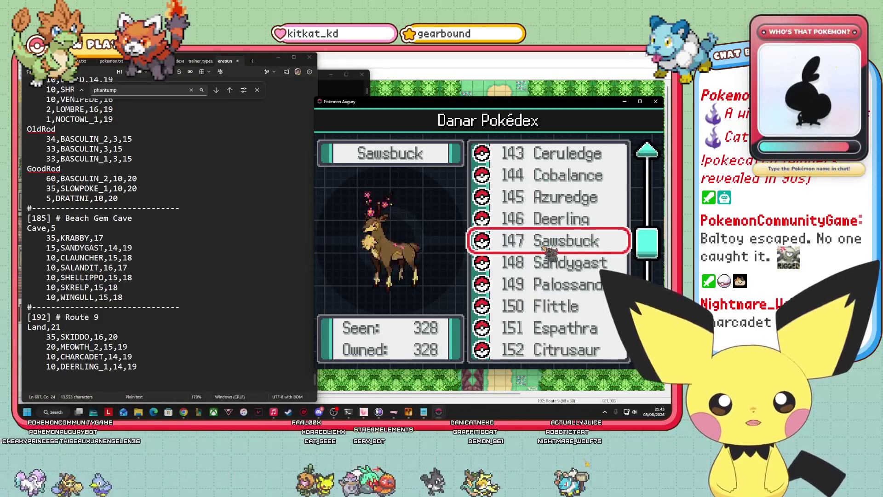
pyautogui.press('Down')
pyautogui.press('Down')
pyautogui.press('Down')
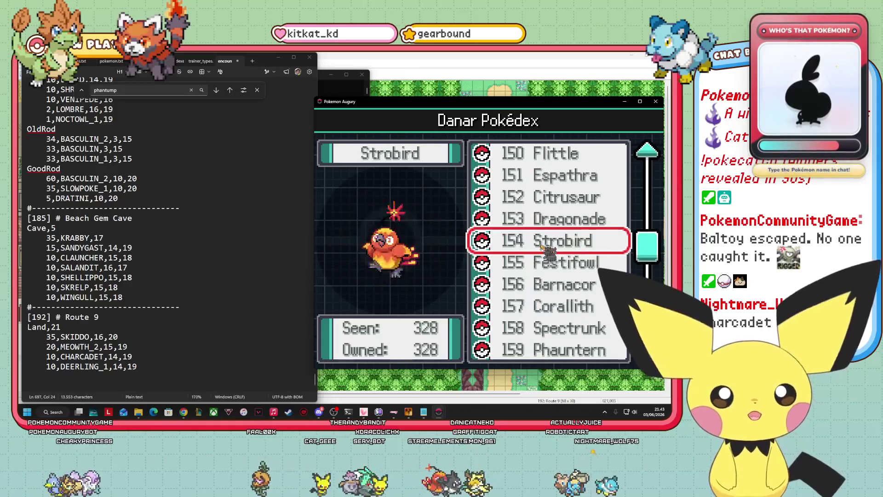
pyautogui.press('Down')
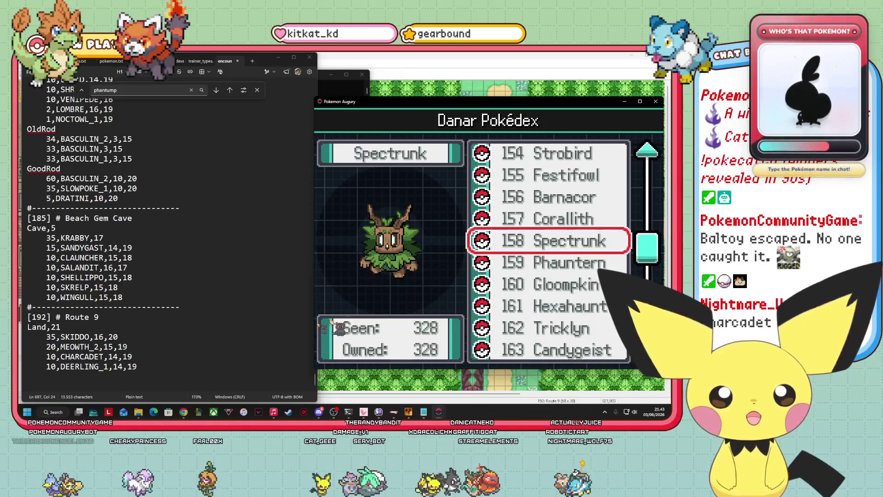
# Fix the typo and complete the 10,TINKATINK_1,14,19 and 10,HONEDGE_2,14,19 lines
pyautogui.click(154, 371)
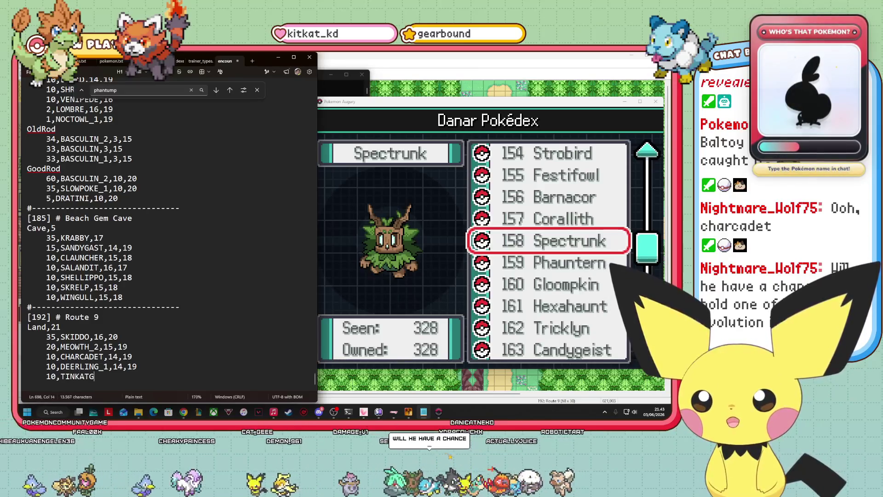
pyautogui.press('BackSpace')
pyautogui.write('INK')
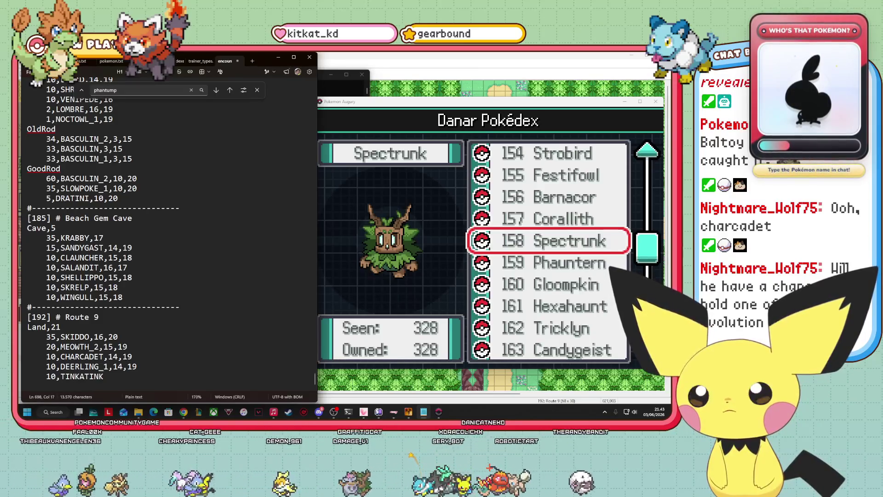
pyautogui.write('_')
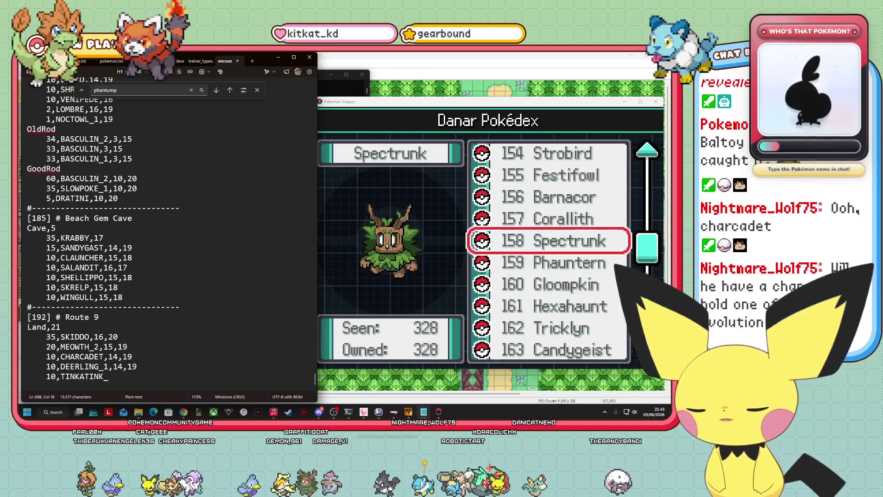
pyautogui.write('1,14,19')
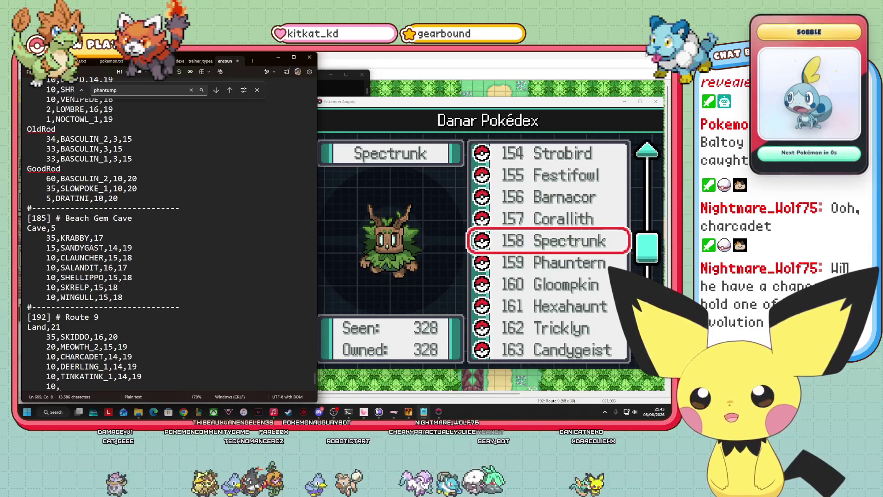
pyautogui.write('HONEDGE_')
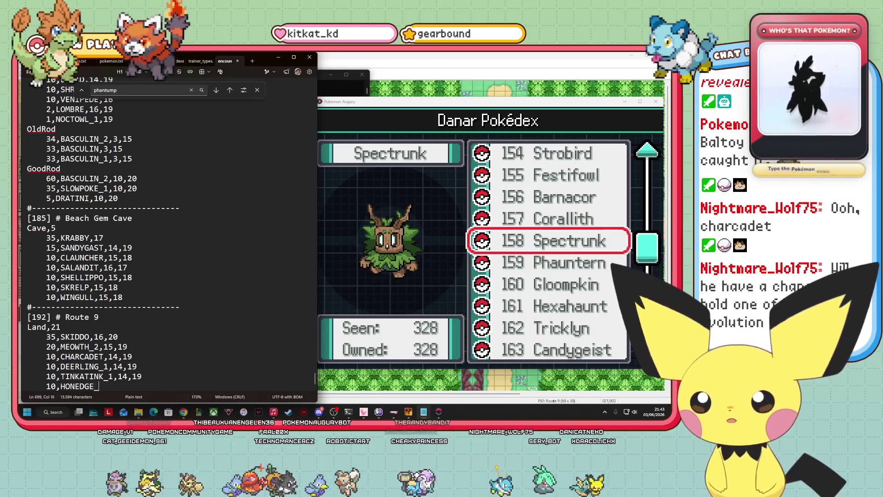
pyautogui.write('2')
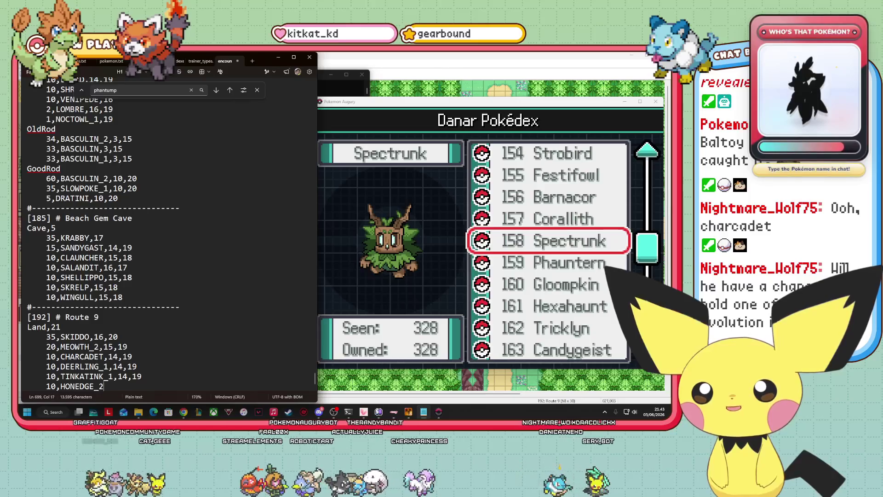
pyautogui.write(',14')
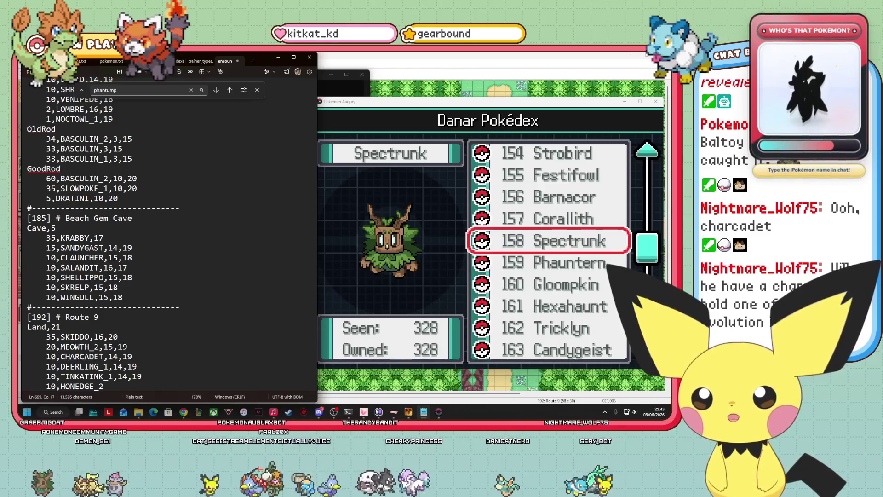
pyautogui.write(',19')
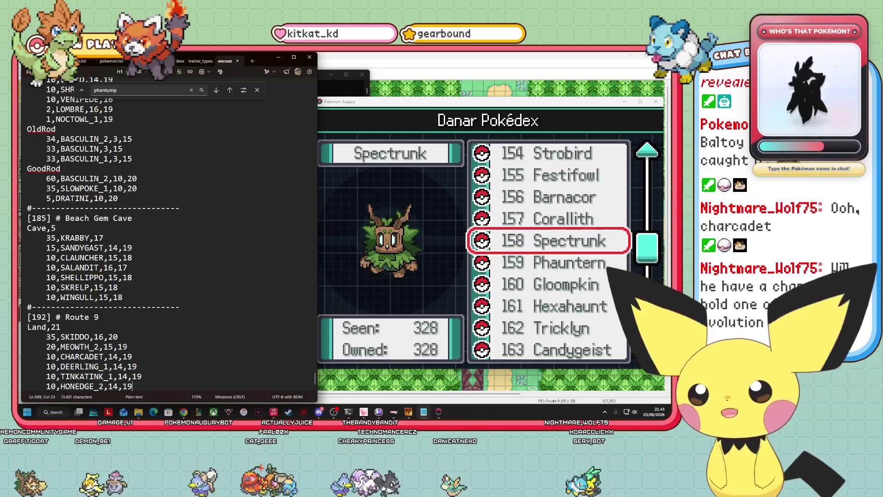
pyautogui.press('Return')
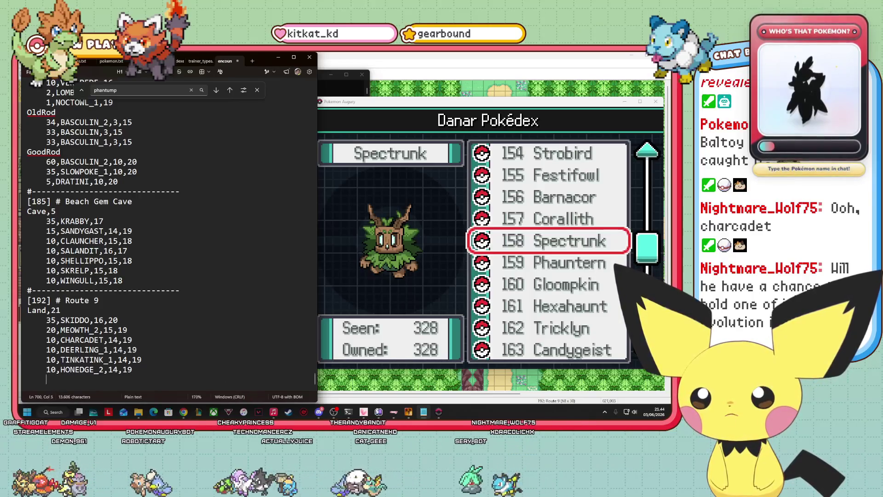
# Type 5,RIOLU_2,14,19 as the last line of Route 9's Land table
pyautogui.write('5,')
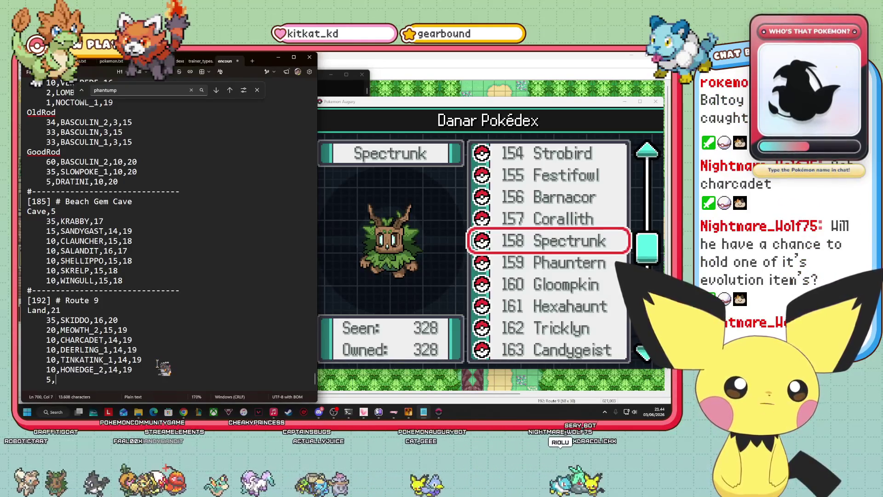
pyautogui.write('RIOLU')
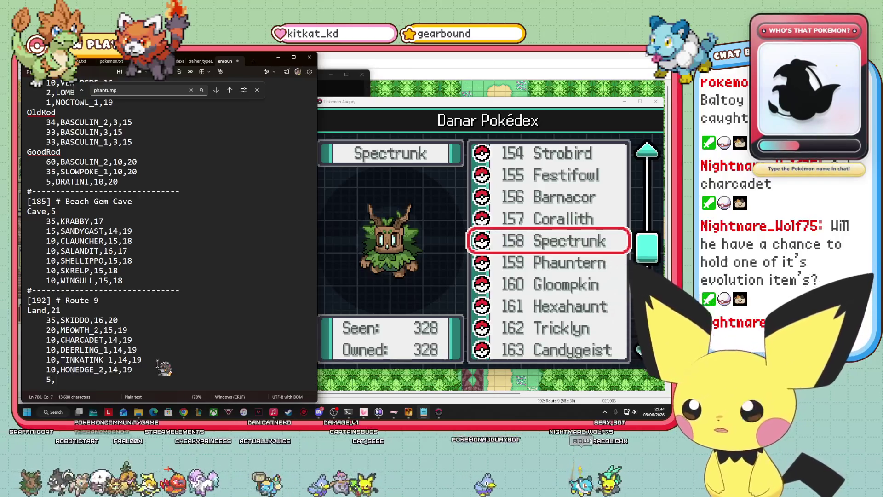
pyautogui.write('_2')
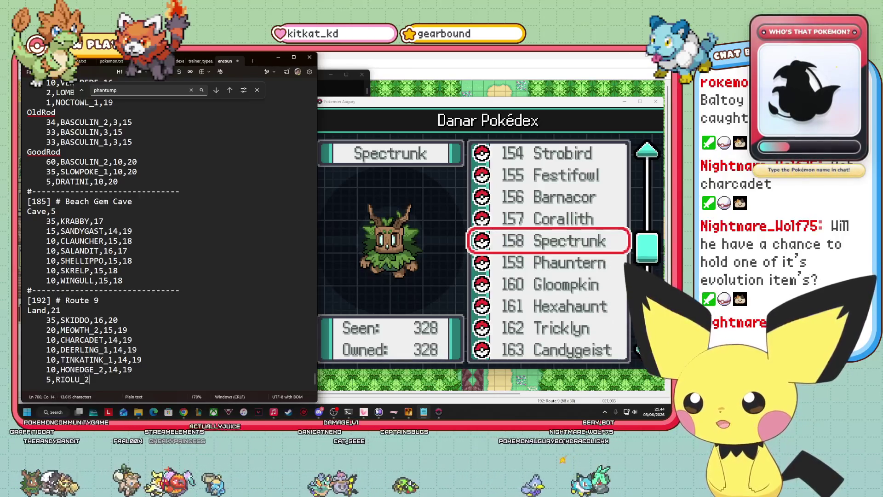
pyautogui.write(',14,')
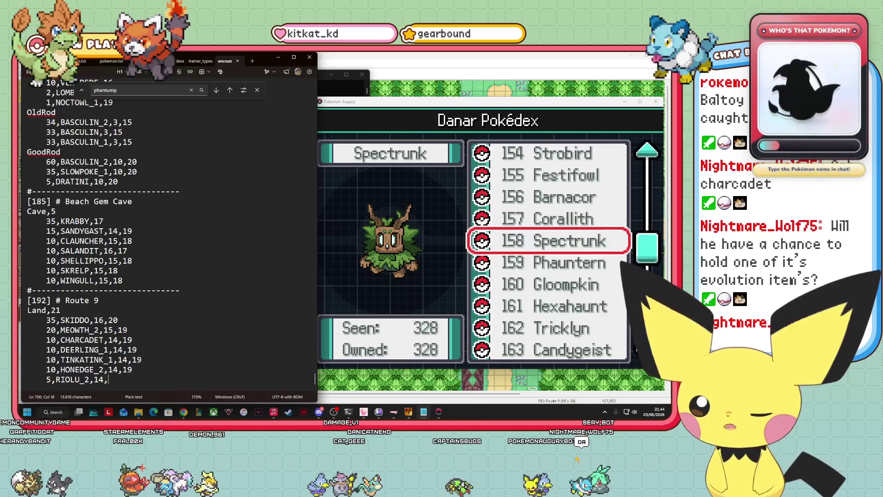
pyautogui.write('19')
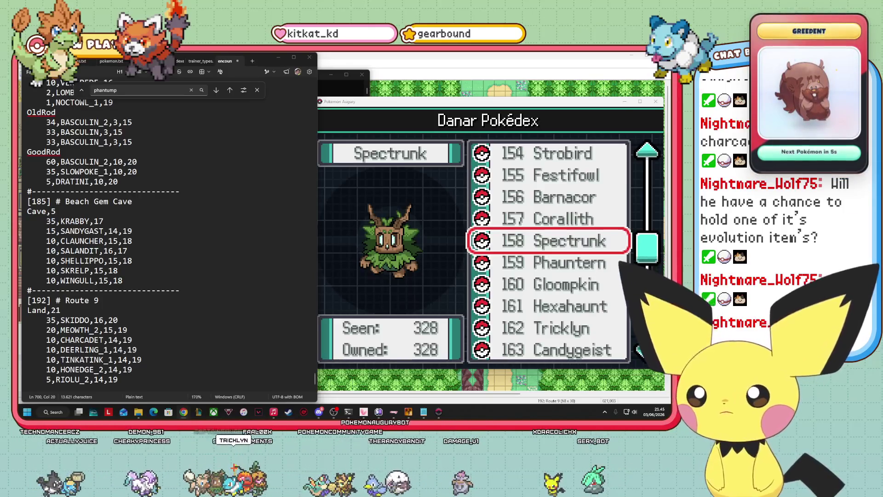
pyautogui.click(496, 225)
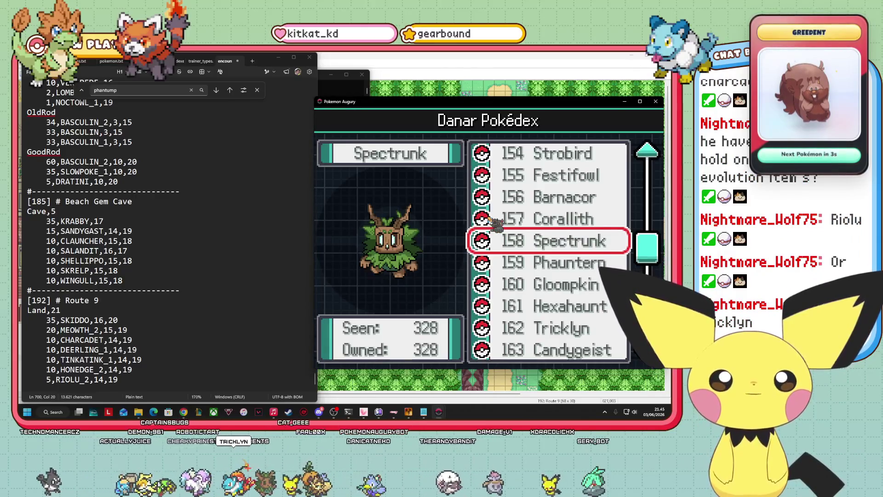
# Open Tricklyn's Pokédex entry, view its area map and forms, then select DEERLING_1 in the file
pyautogui.press('Down')
pyautogui.press('Down')
pyautogui.press('Down')
pyautogui.press('Return')
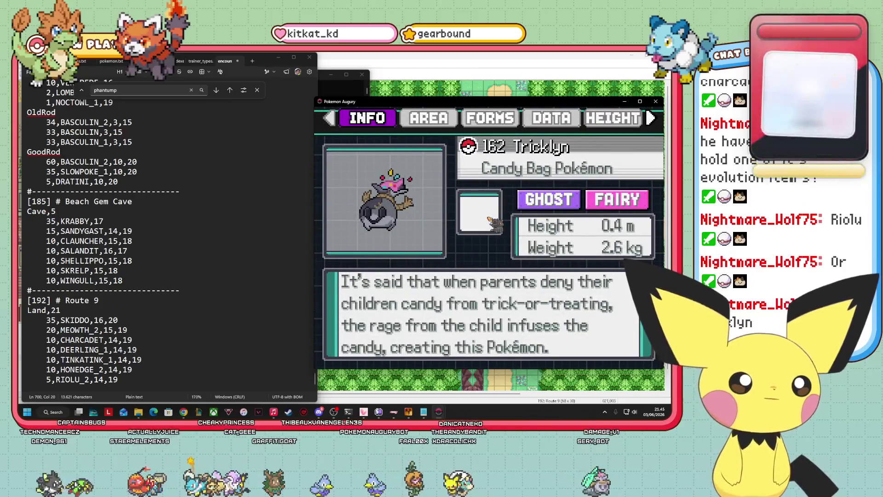
pyautogui.press('Up')
pyautogui.press('Down')
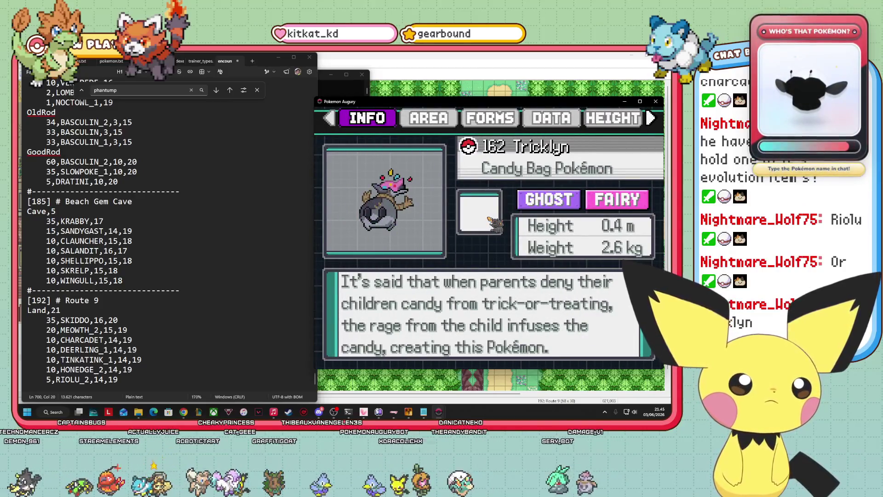
pyautogui.press('Down')
pyautogui.press('Up')
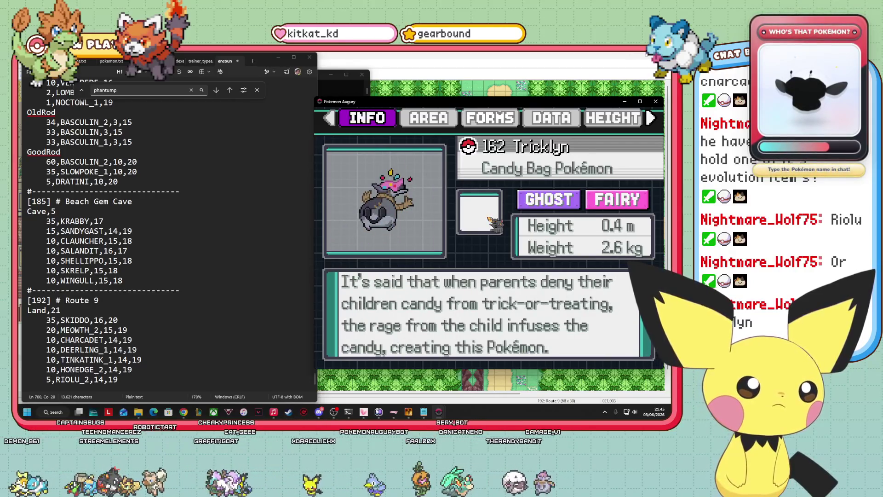
pyautogui.press('Right')
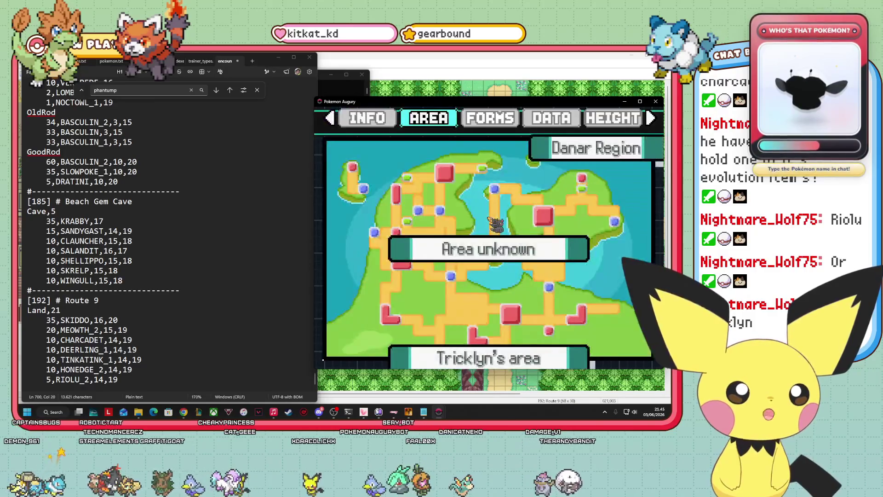
pyautogui.press('Right')
pyautogui.press('Left')
pyautogui.press('Left')
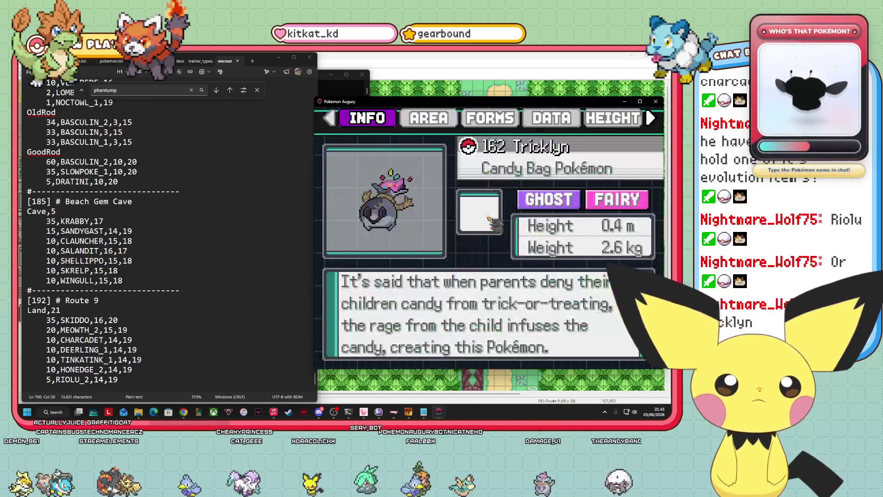
pyautogui.press('Escape')
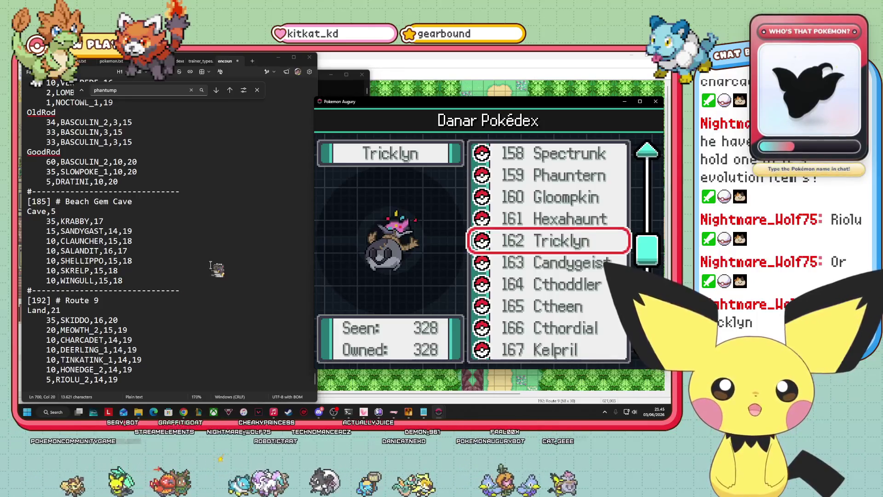
pyautogui.doubleClick(69, 350)
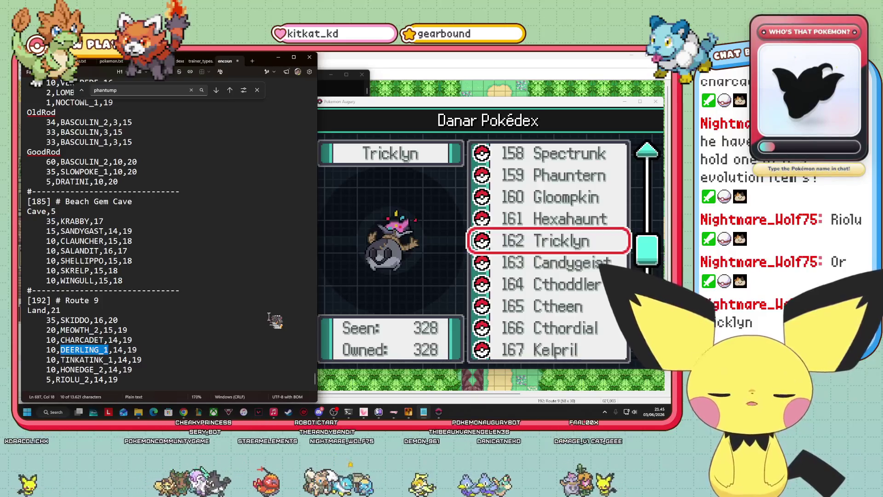
# Replace the Deerling name with WOOLOO_ and scroll the Pokédex up to Wooloo
pyautogui.write('W')
pyautogui.write('OOLOO')
pyautogui.write('_')
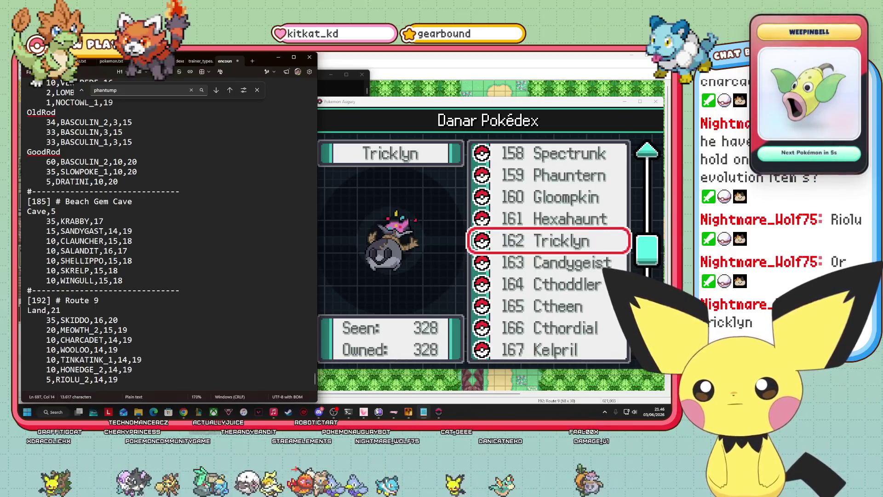
pyautogui.click(539, 285)
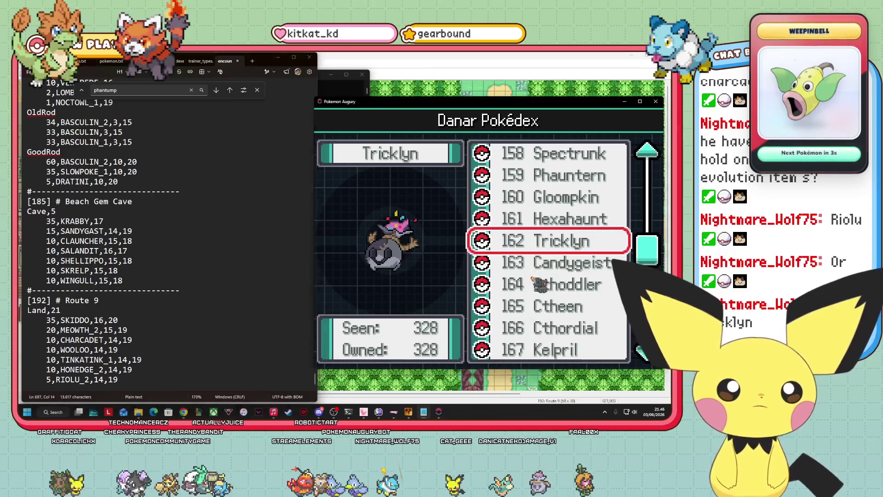
pyautogui.press('Up')
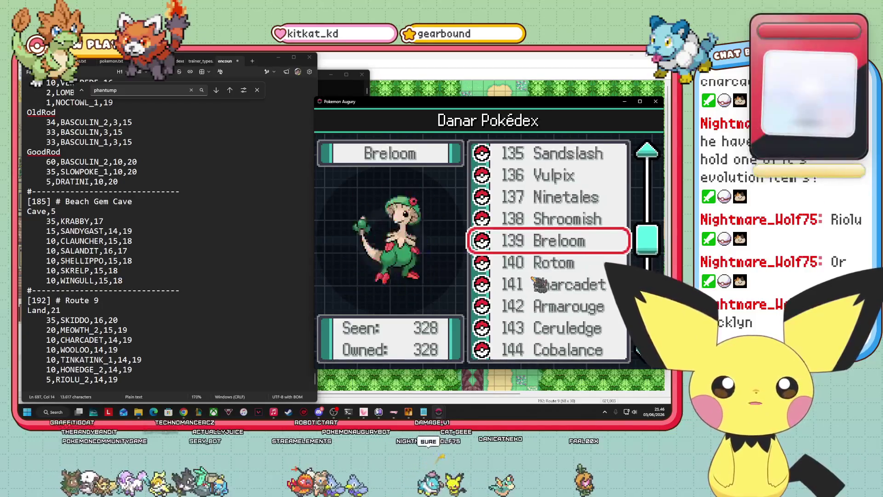
pyautogui.press('Up')
pyautogui.press('Up')
pyautogui.press('Up')
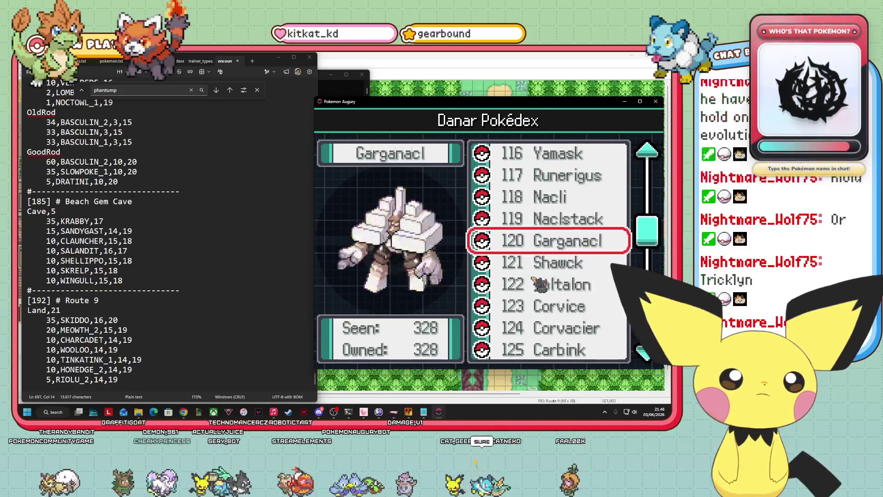
pyautogui.press('Up')
pyautogui.press('Up')
pyautogui.press('Up')
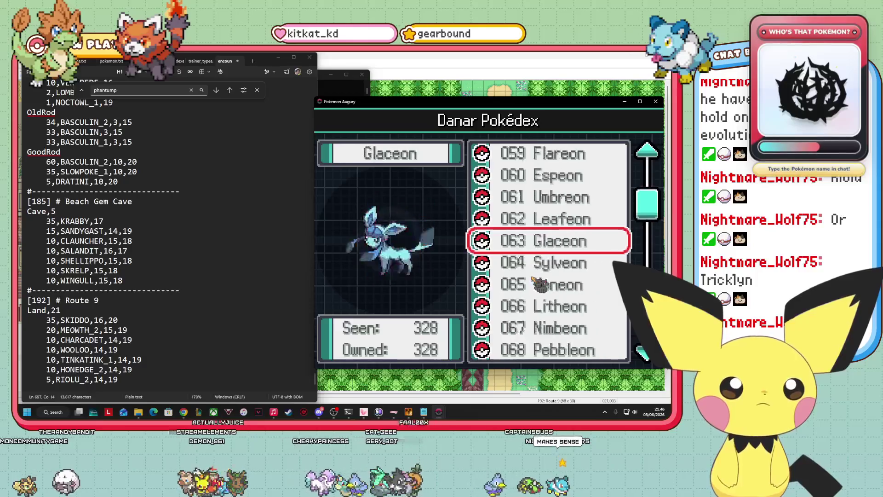
pyautogui.press('Up')
pyautogui.press('Up')
pyautogui.press('Up')
pyautogui.press('Up')
pyautogui.press('Up')
pyautogui.press('Up')
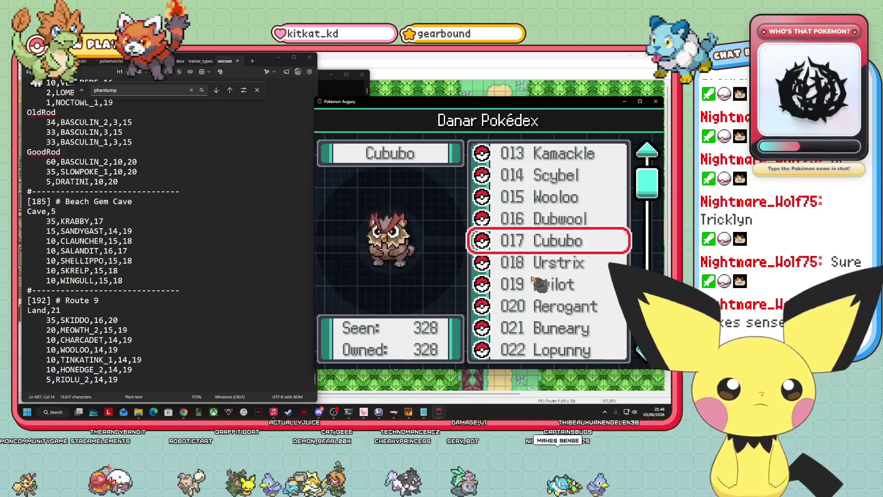
pyautogui.press('Down')
pyautogui.press('Down')
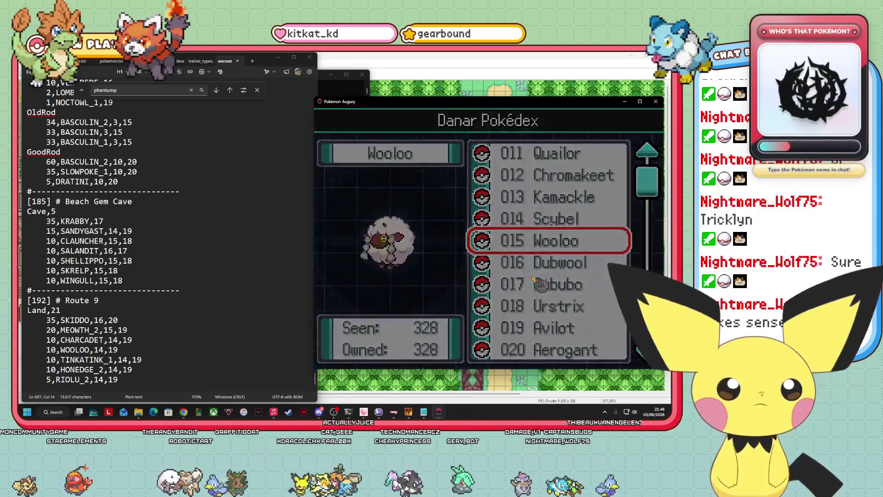
# Open Wooloo's entry and confirm it evolves into Dubwool at level 24
pyautogui.press('Return')
pyautogui.press('Left')
pyautogui.press('Left')
pyautogui.press('Left')
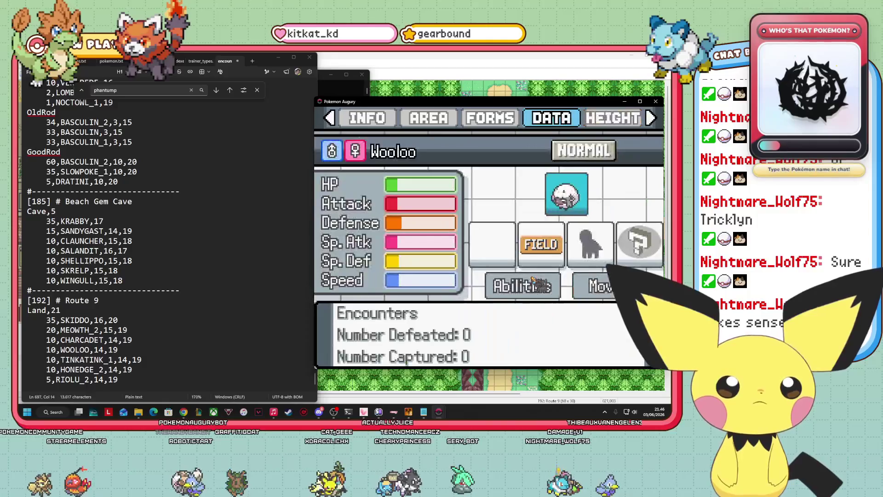
pyautogui.press('Down')
pyautogui.press('Up')
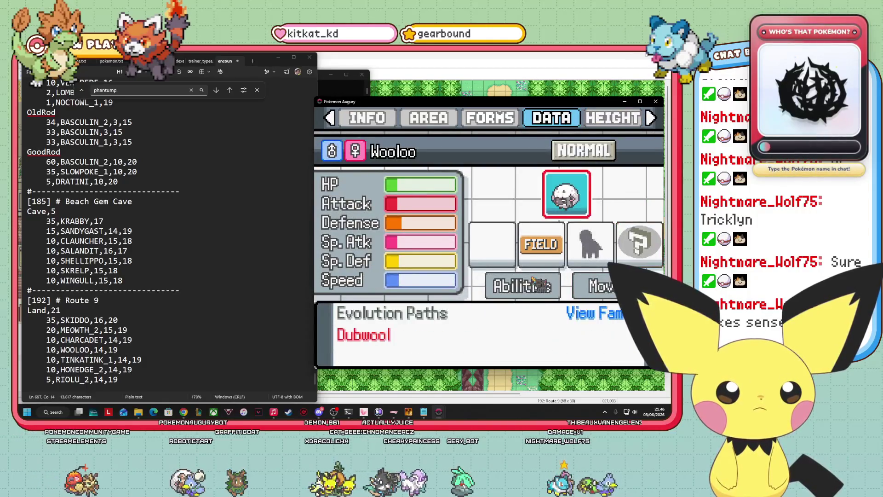
pyautogui.press('Right')
pyautogui.press('Return')
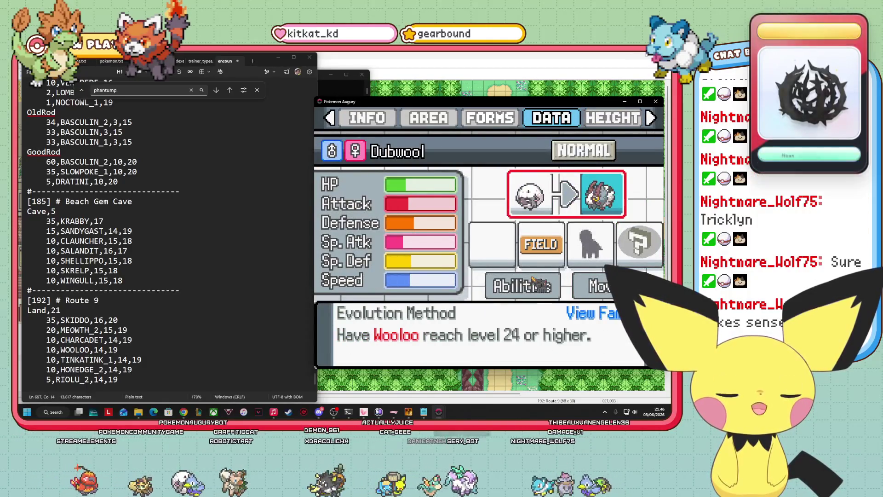
pyautogui.press('Escape')
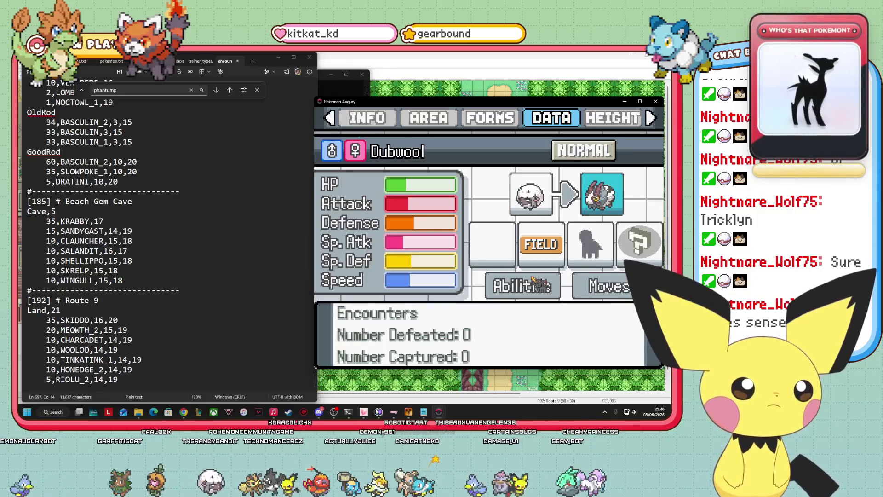
# View Dubwool's Pokédex entry, then return to the Pokédex list
pyautogui.press('Right')
pyautogui.press('Right')
pyautogui.press('Right')
pyautogui.press('Up')
pyautogui.press('Down')
pyautogui.press('Escape')
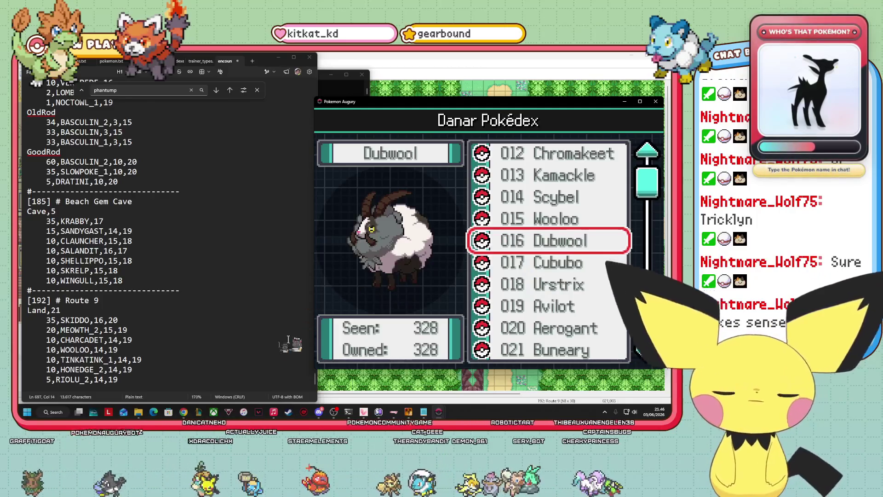
pyautogui.click(129, 379)
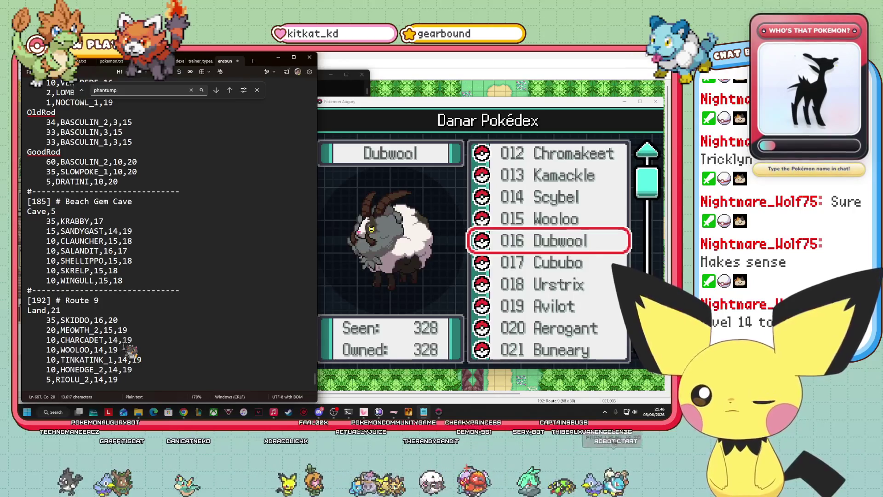
# Change Wooloo's maximum level to 18
pyautogui.press('BackSpace')
pyautogui.write('8')
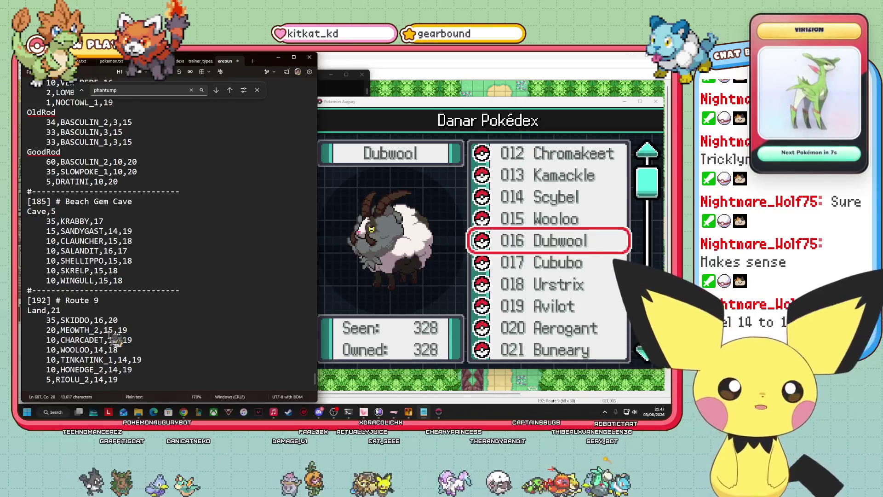
pyautogui.scroll(-1, 112, 309)
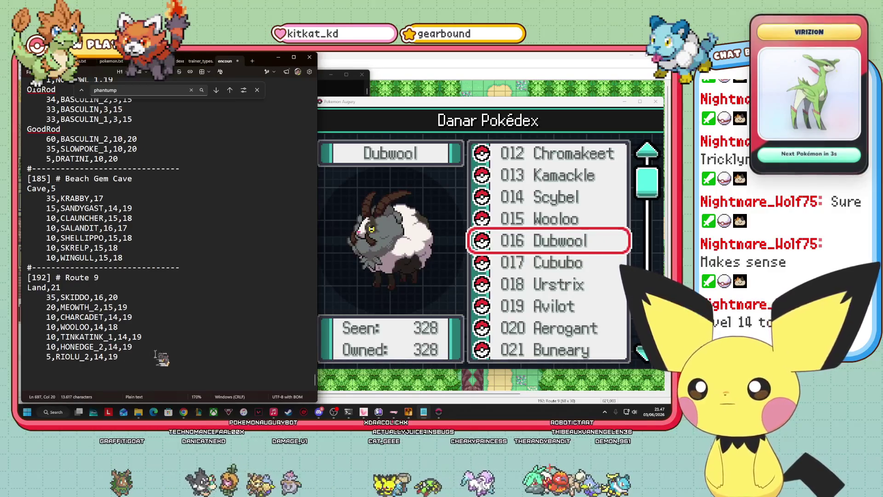
# Lower Meowth's weight to 15 and type the new line 5,TRICKLYN,13,19
pyautogui.click(424, 264)
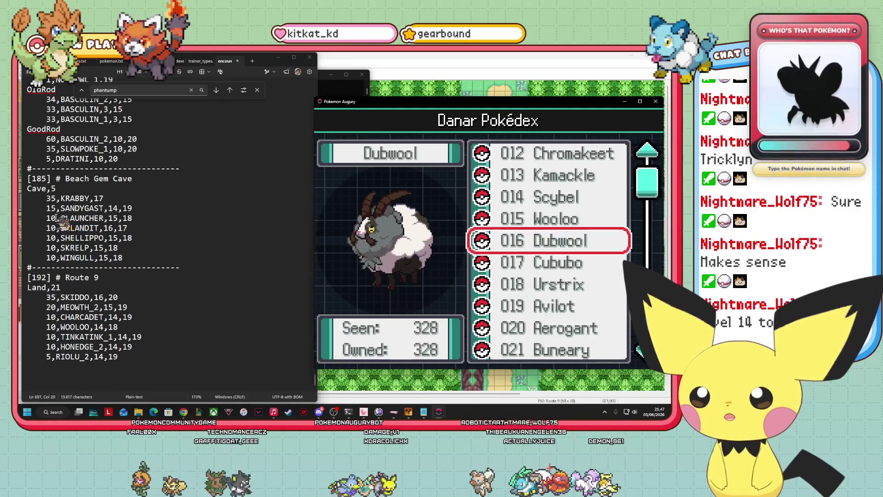
pyautogui.click(65, 317)
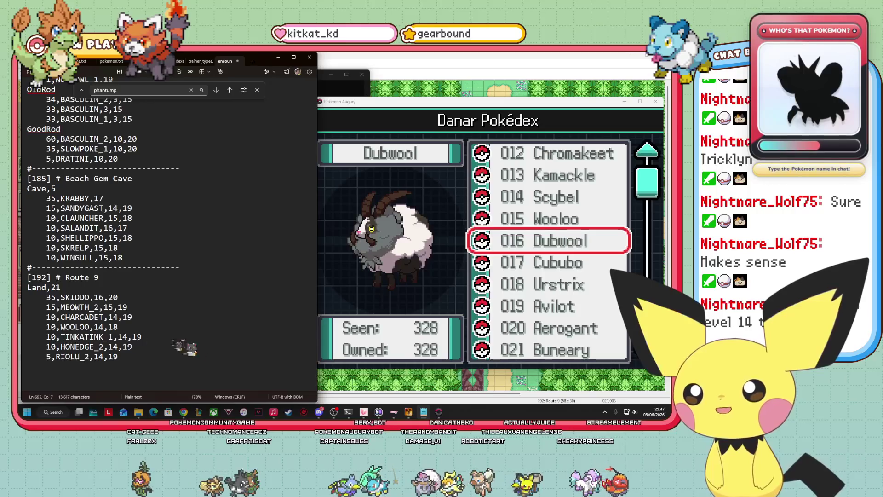
pyautogui.write('5,')
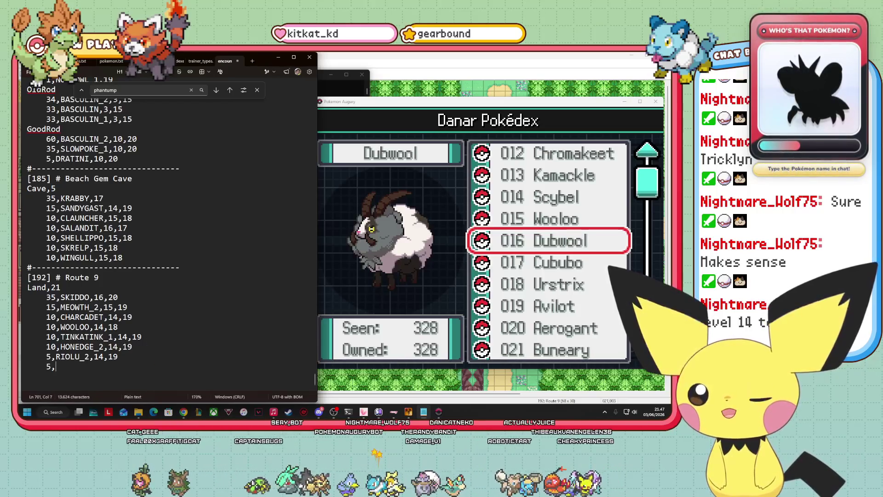
pyautogui.write('TRICKLYN,')
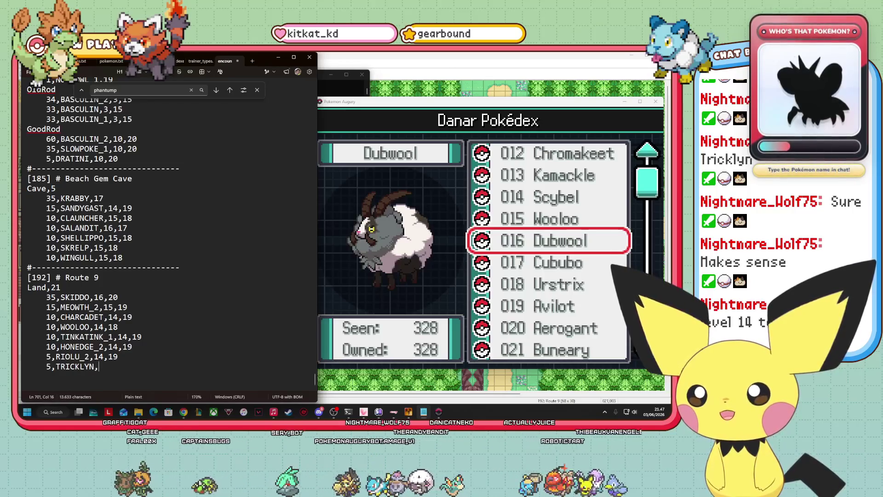
pyautogui.write('13,')
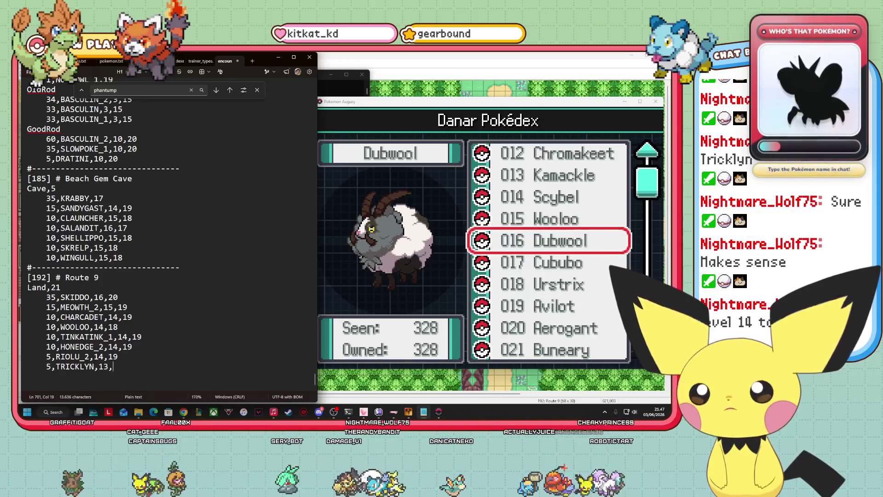
pyautogui.write('19')
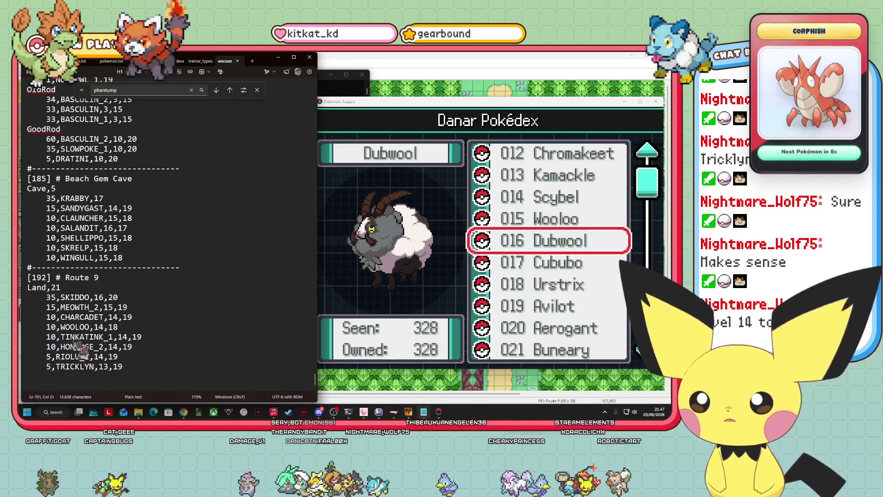
# Copy Route 9's Land table, paste it below, and rename the copy LandNight
pyautogui.moveTo(29, 289)
pyautogui.mouseDown()
pyautogui.moveTo(122, 309)
pyautogui.moveTo(124, 368)
pyautogui.mouseUp()
pyautogui.rightClick(65, 339)
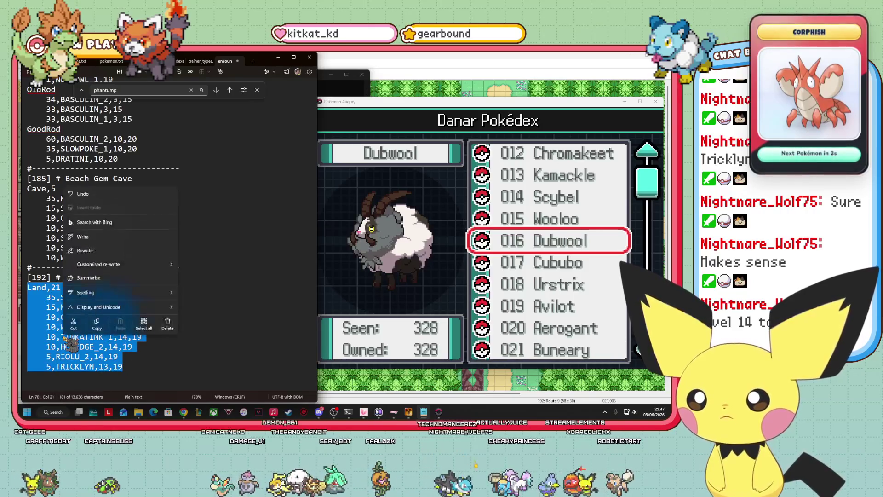
pyautogui.click(96, 323)
pyautogui.click(125, 368)
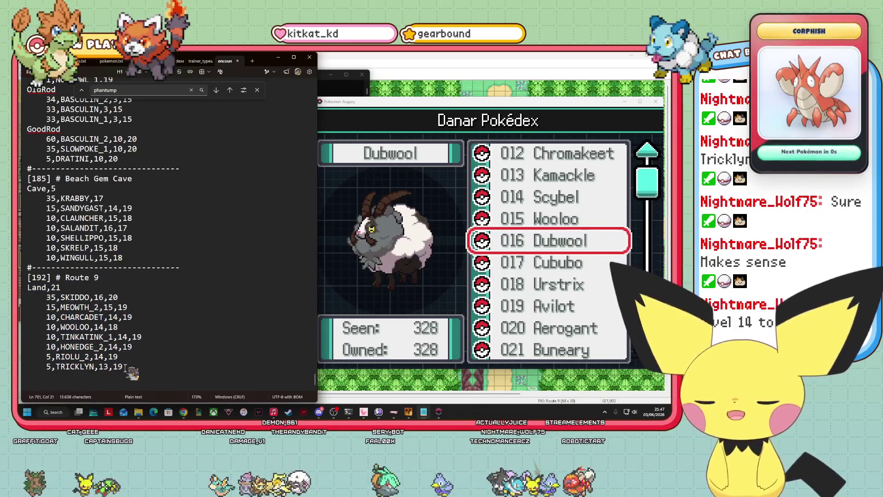
pyautogui.hotkey('ctrl', 'v')
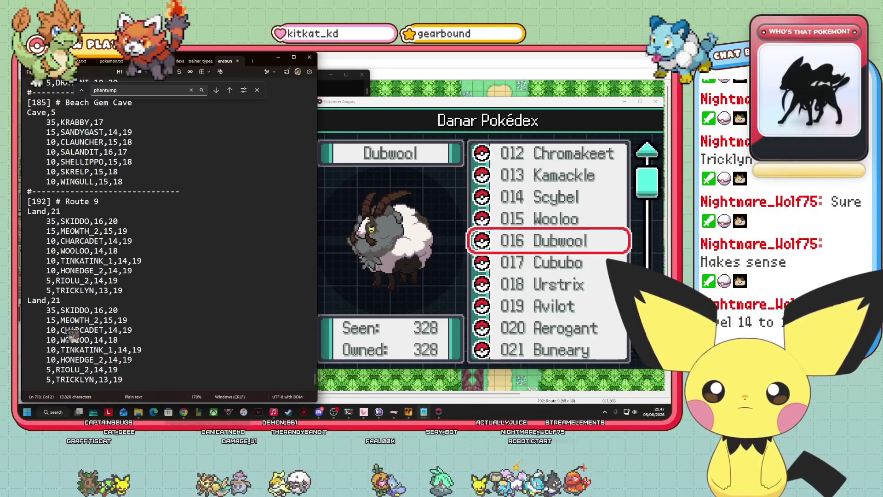
pyautogui.write('Night')
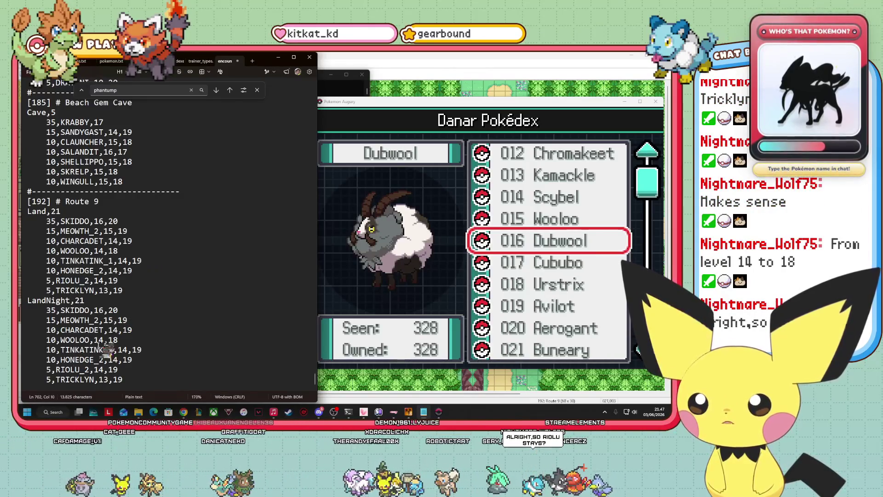
# Delete the Wooloo and Charcadet lines from the LandNight table
pyautogui.moveTo(130, 339); pyautogui.dragTo(25, 340)
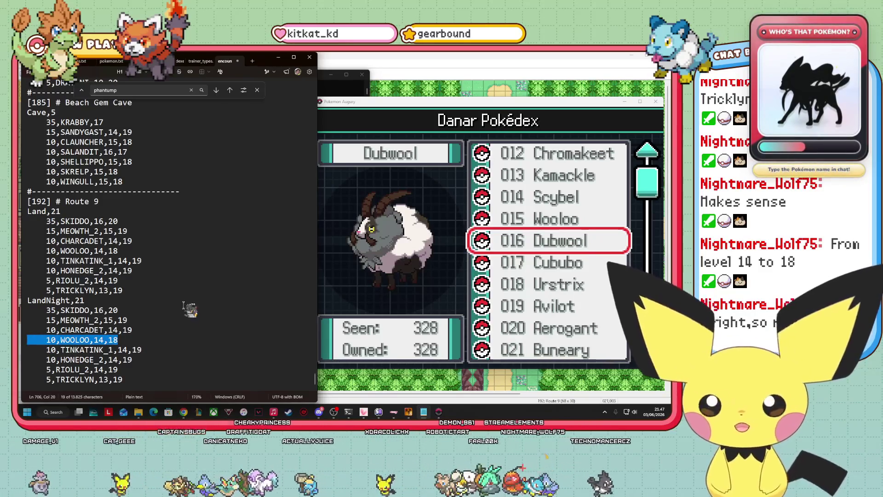
pyautogui.press('BackSpace')
pyautogui.press('BackSpace')
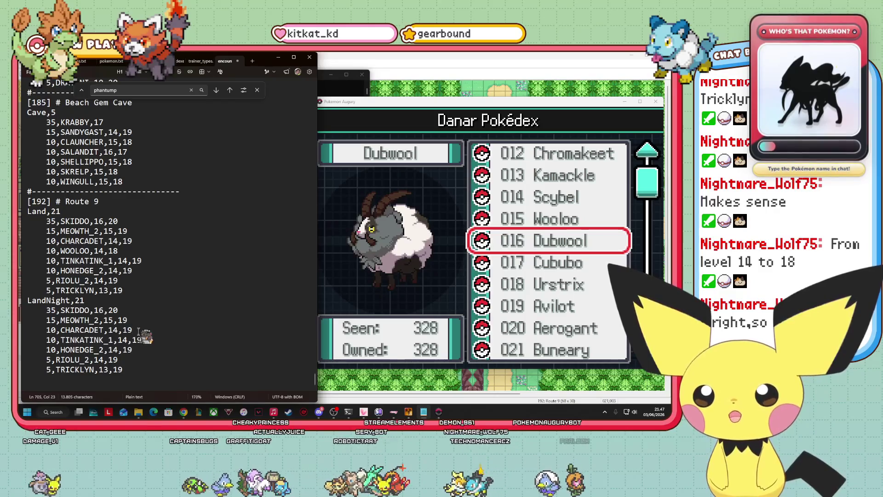
pyautogui.moveTo(138, 331); pyautogui.dragTo(23, 331)
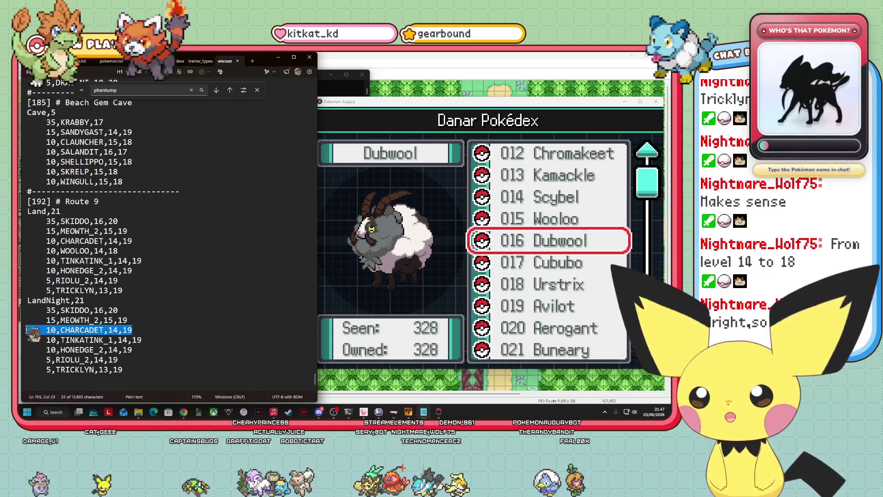
pyautogui.press('BackSpace')
pyautogui.press('BackSpace')
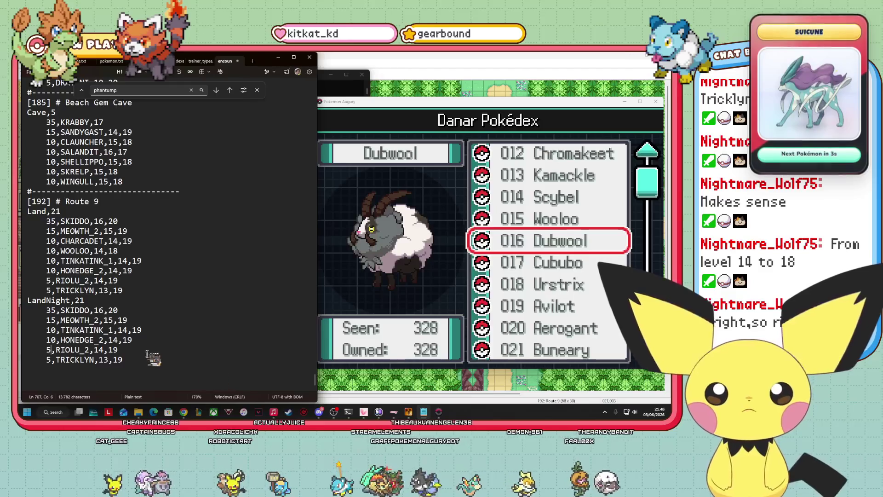
# Move the Riolu line below Skiddo in LandNight and set its weight to 20
pyautogui.moveTo(136, 350); pyautogui.dragTo(31, 350)
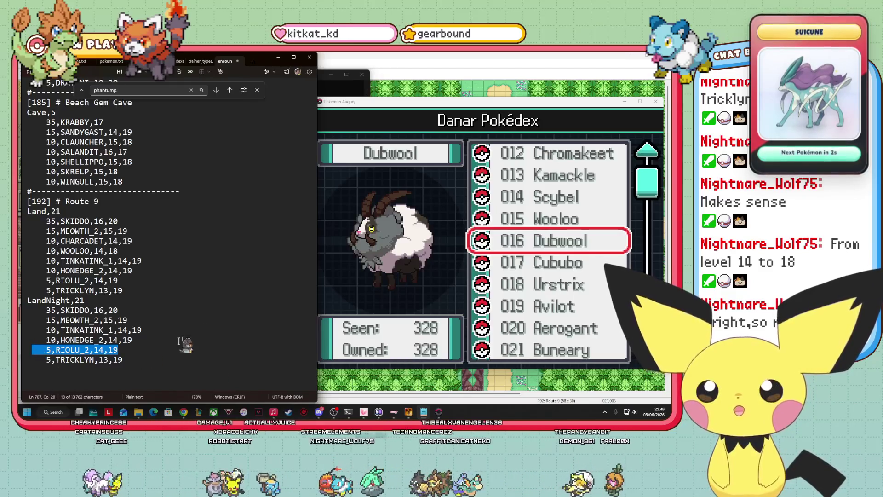
pyautogui.press('Delete')
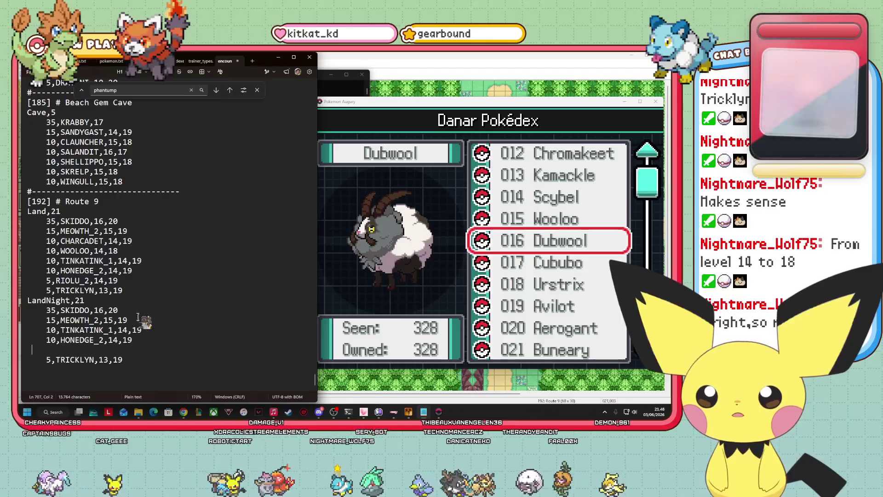
pyautogui.press('Return')
pyautogui.hotkey('ctrl', 'v')
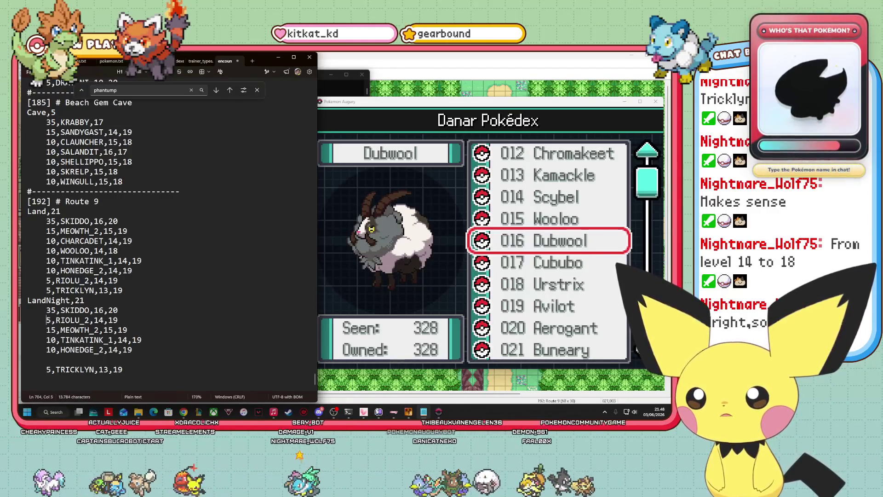
pyautogui.press('BackSpace')
pyautogui.write('0')
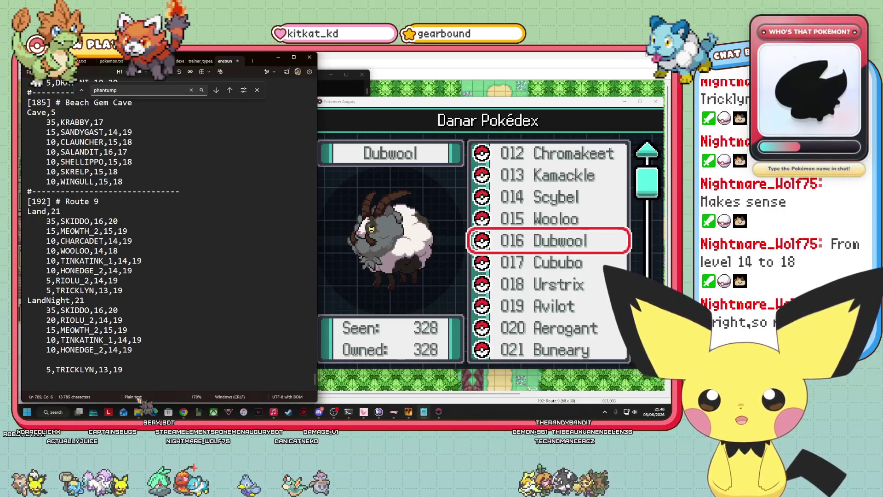
# Set Tricklyn's night weight to 10 and delete the empty line above it
pyautogui.press('BackSpace')
pyautogui.write('10')
pyautogui.press('Up')
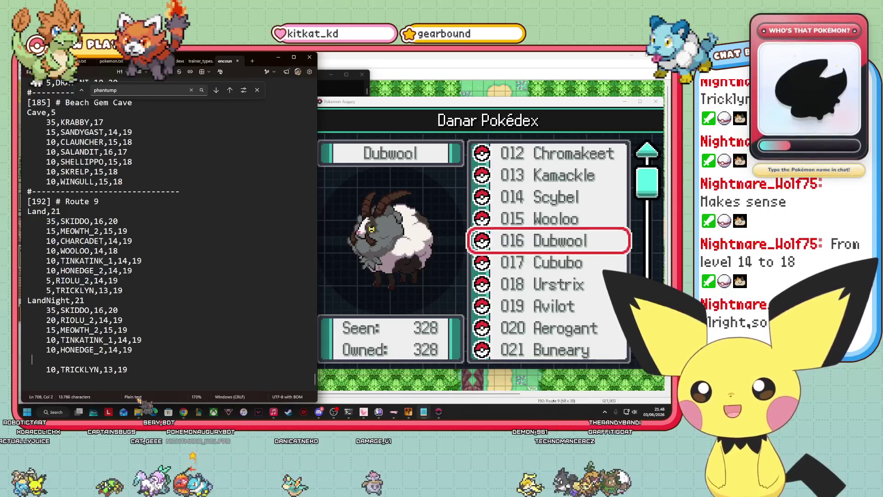
pyautogui.press('BackSpace')
pyautogui.press('BackSpace')
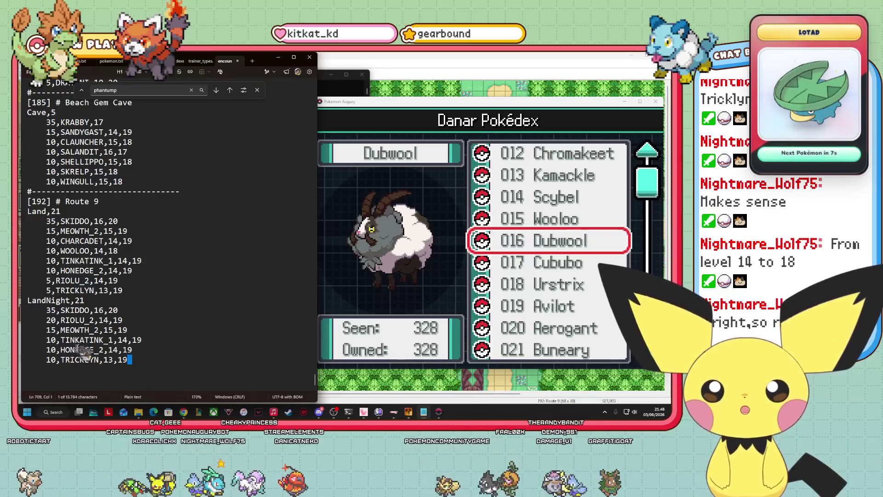
# Lower Meowth's night weight to 10 and Skiddo's to 25
pyautogui.click(66, 329)
pyautogui.press('Delete')
pyautogui.write('0')
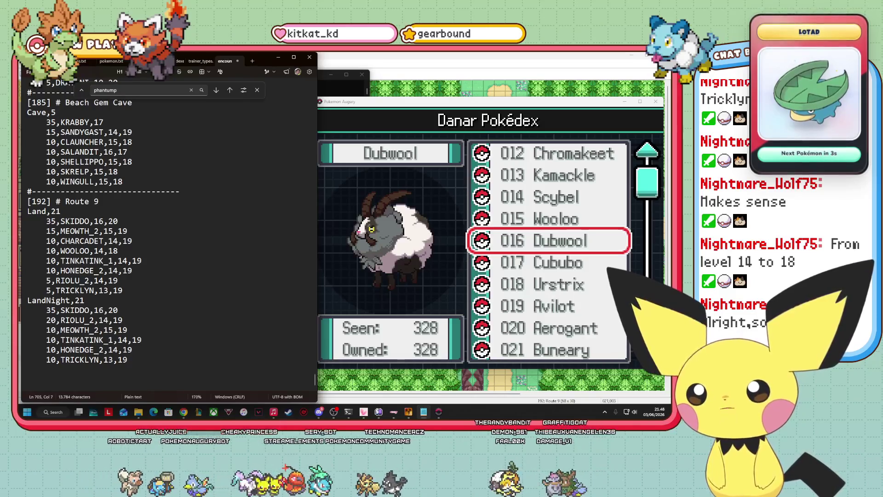
pyautogui.click(65, 340)
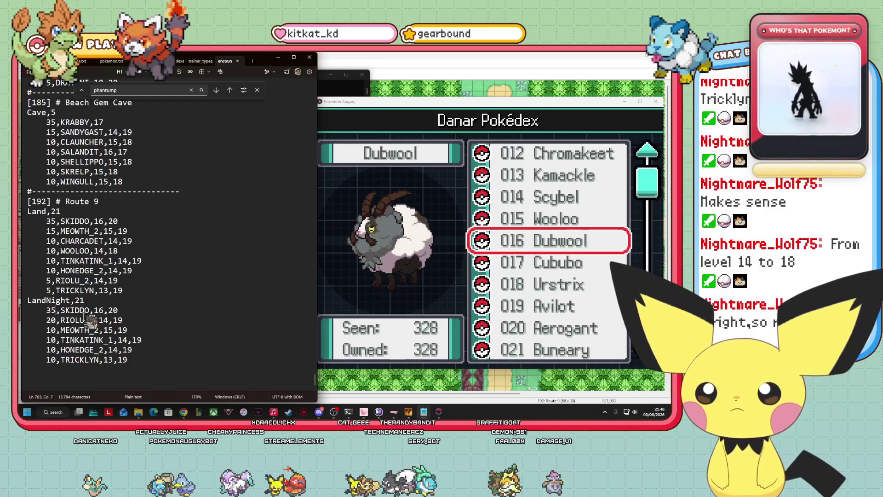
pyautogui.press('BackSpace')
pyautogui.write('0')
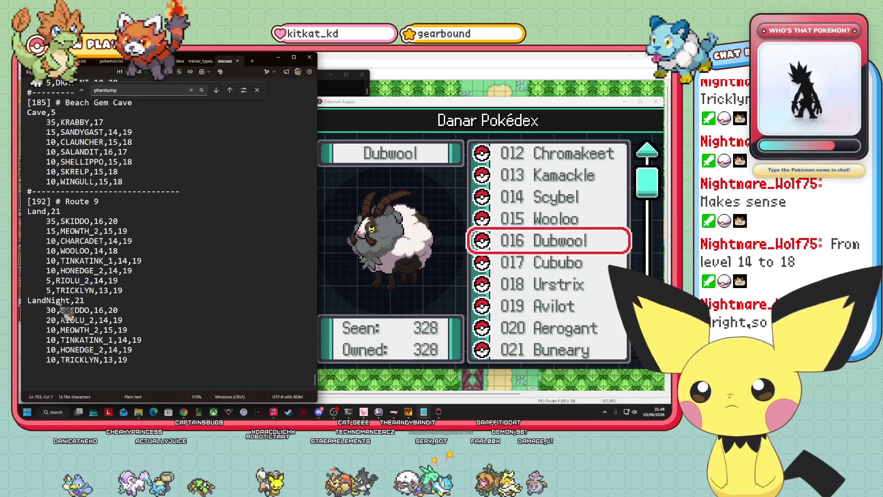
pyautogui.click(50, 330)
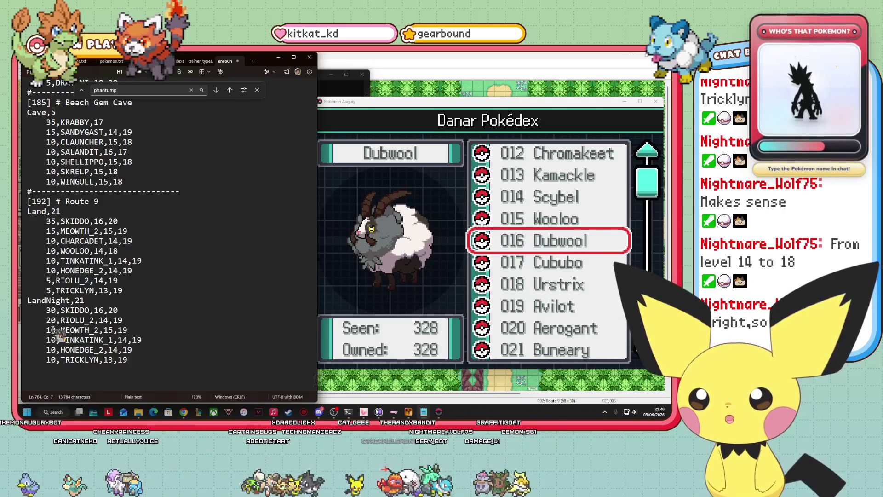
pyautogui.click(50, 359)
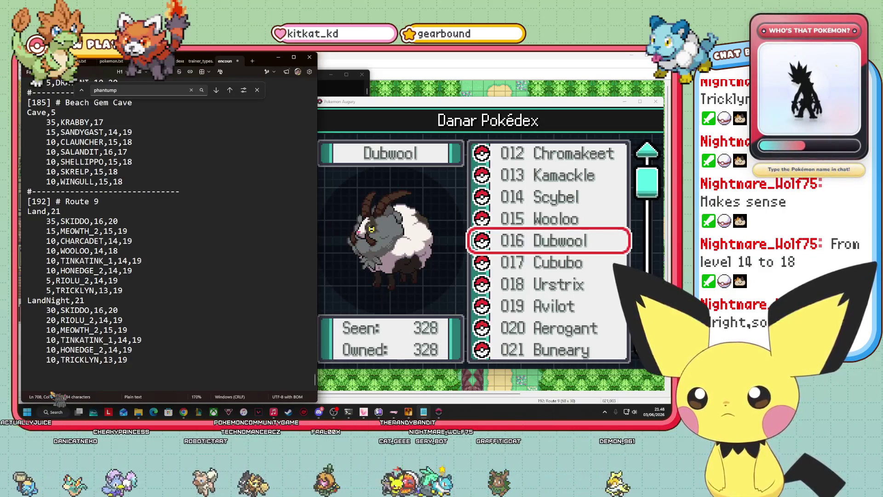
pyautogui.click(127, 359)
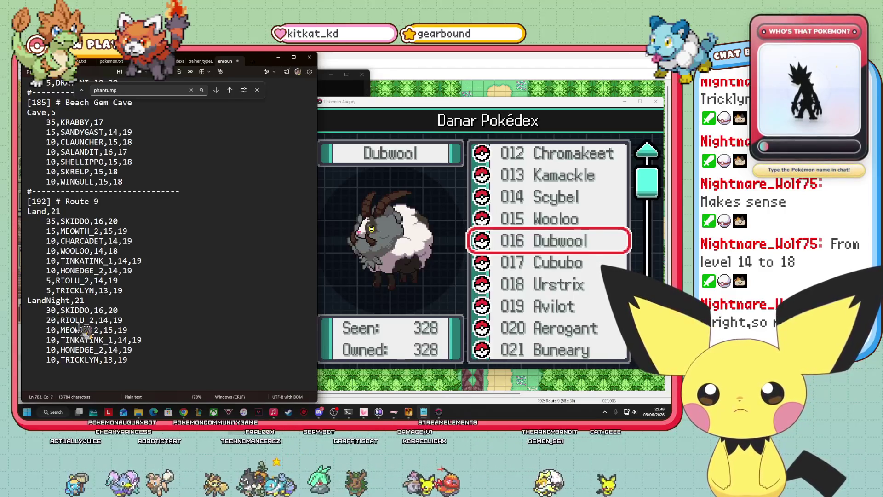
pyautogui.press('BackSpace')
pyautogui.press('BackSpace')
pyautogui.write('25')
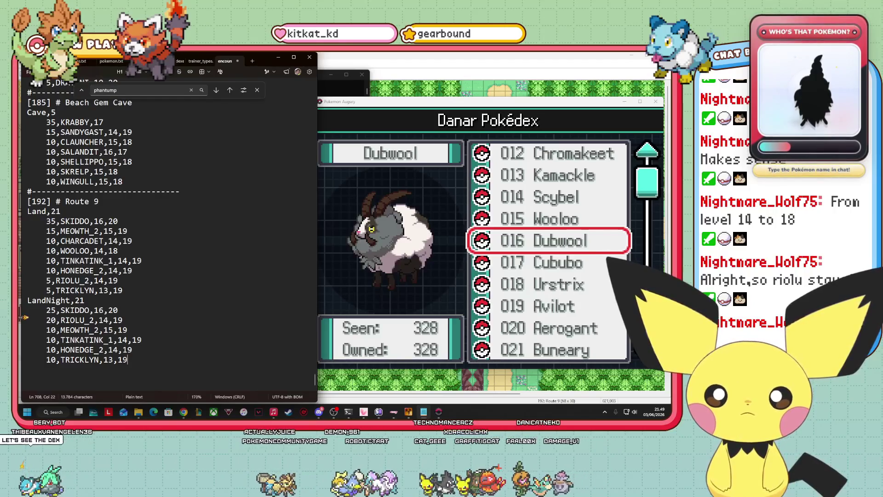
# Scroll the Danar Pokédex from Dubwool past Honedge to 136 Vulpix and open its entry
pyautogui.hotkey('alt', 'Tab')
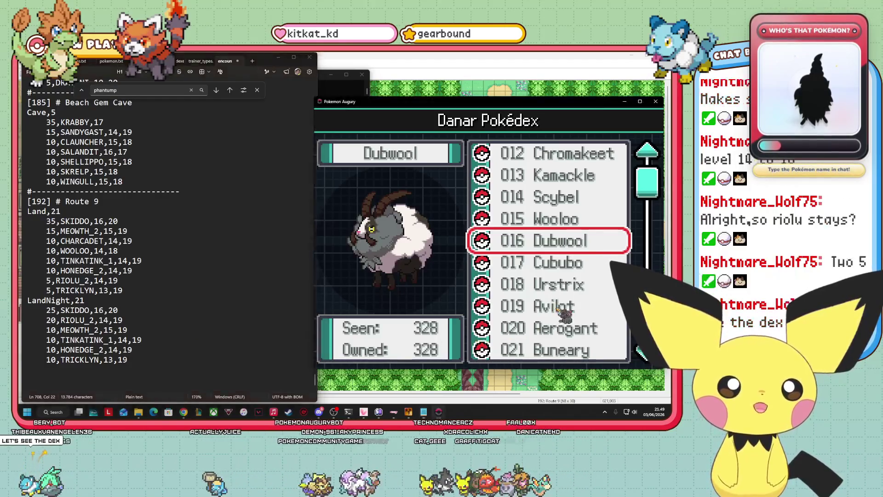
pyautogui.press('Down')
pyautogui.press('Down')
pyautogui.press('Down')
pyautogui.press('Down')
pyautogui.press('Down')
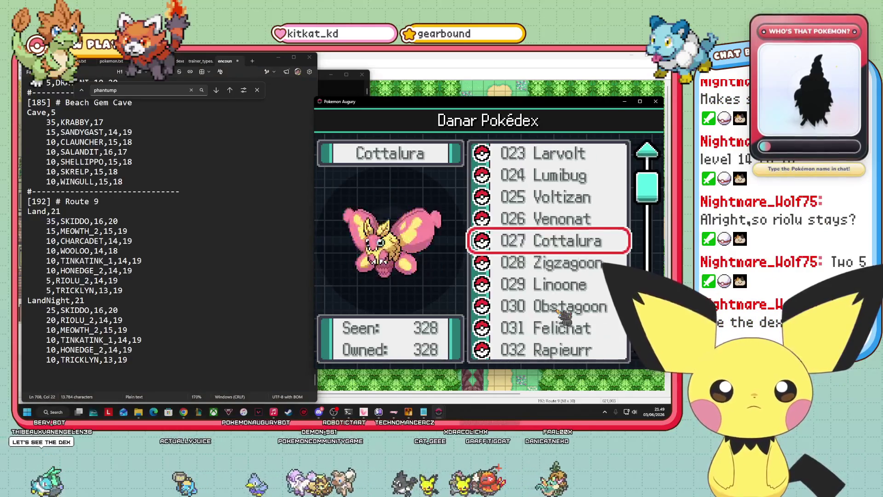
pyautogui.press('Down')
pyautogui.press('Down')
pyautogui.press('Down')
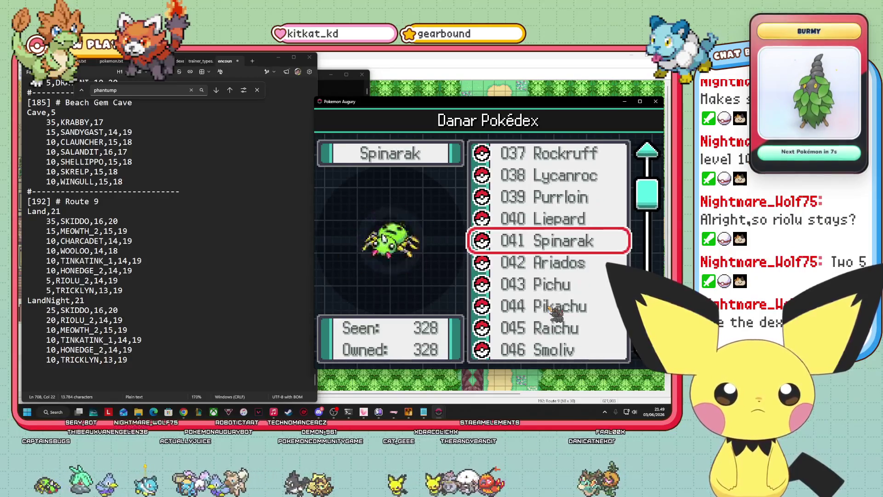
pyautogui.press('Down')
pyautogui.press('Down')
pyautogui.press('Down')
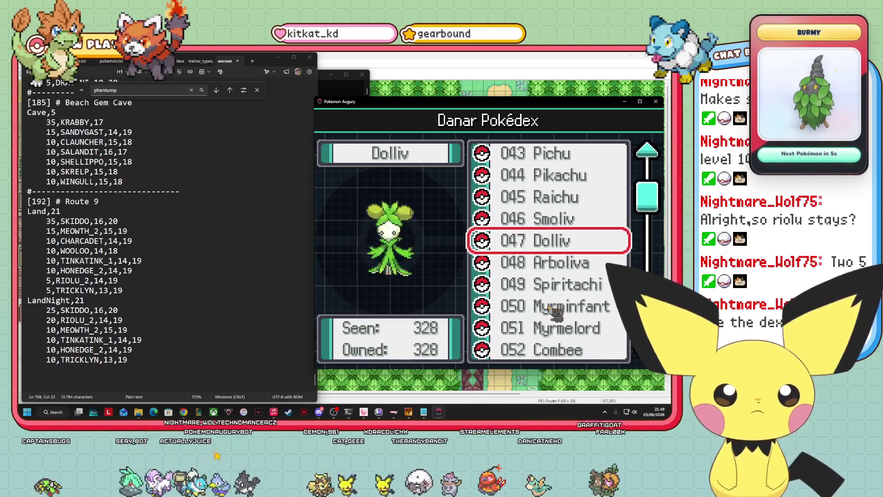
pyautogui.press('Down')
pyautogui.press('Down')
pyautogui.press('Down')
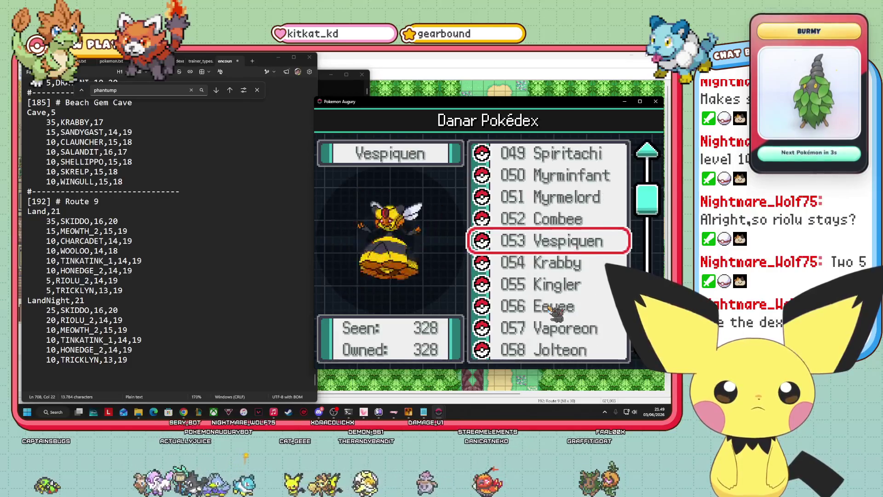
pyautogui.press('Down')
pyautogui.press('Down')
pyautogui.press('Down')
pyautogui.press('Down')
pyautogui.press('Down')
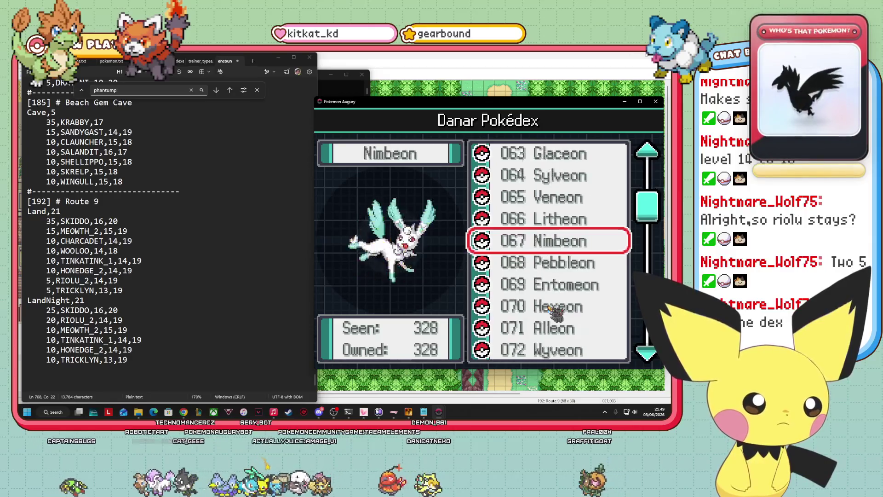
pyautogui.press('Down')
pyautogui.press('Down')
pyautogui.press('Down')
pyautogui.press('Down')
pyautogui.press('Down')
pyautogui.press('Down')
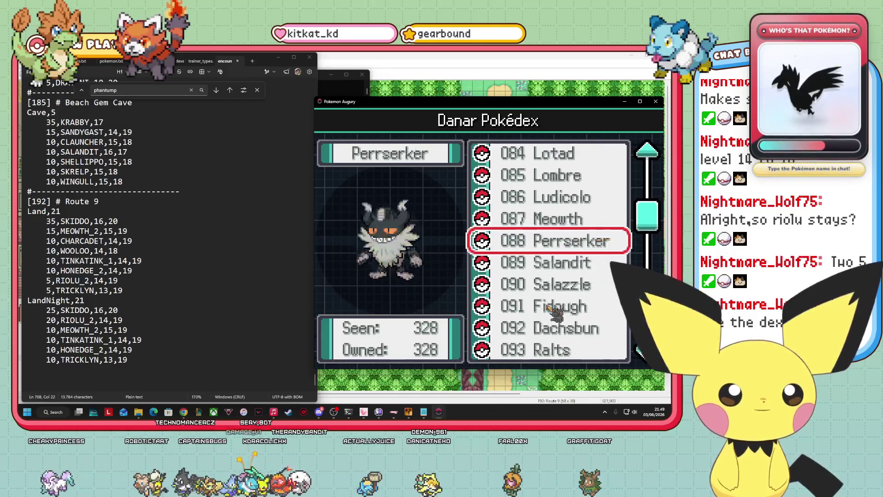
pyautogui.press('Down')
pyautogui.press('Down')
pyautogui.press('Down')
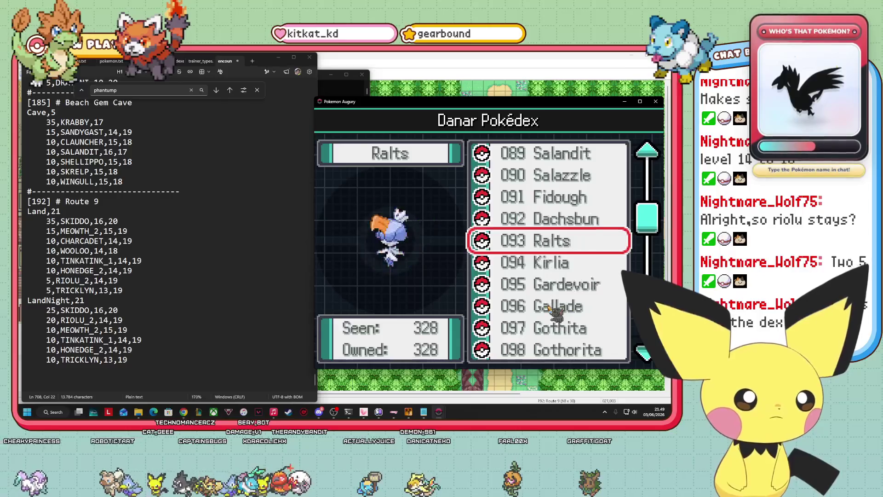
pyautogui.press('Down')
pyautogui.press('Down')
pyautogui.press('Down')
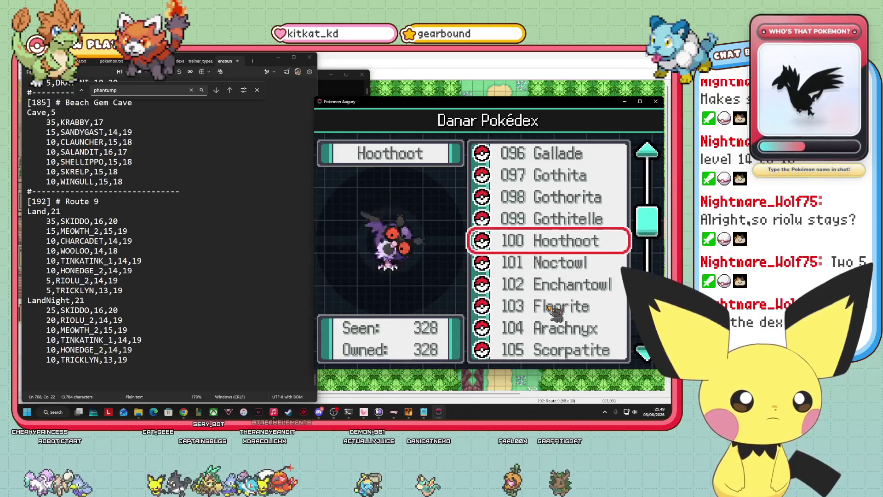
pyautogui.press('Down')
pyautogui.press('Down')
pyautogui.press('Down')
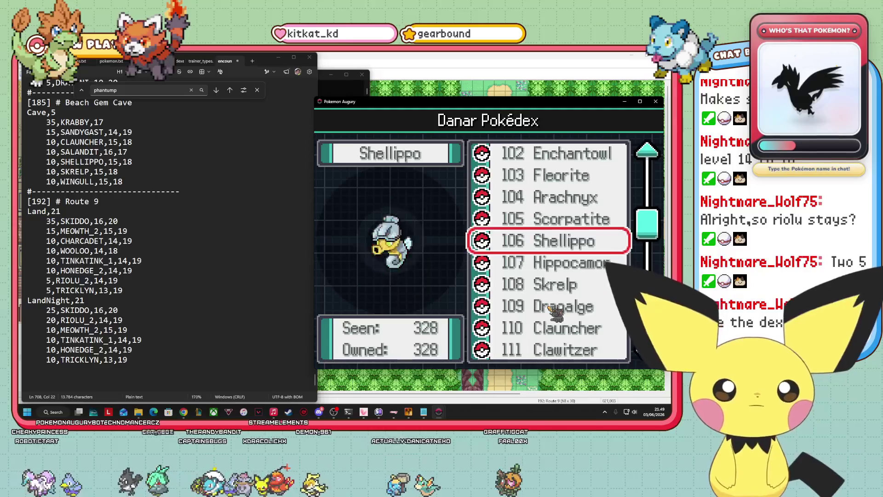
pyautogui.press('Down')
pyautogui.press('Down')
pyautogui.press('Down')
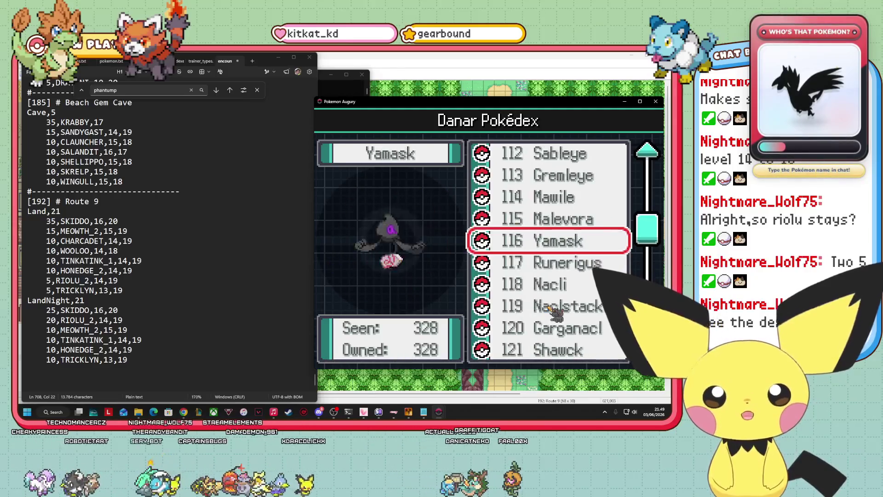
pyautogui.press('Down')
pyautogui.press('Down')
pyautogui.press('Down')
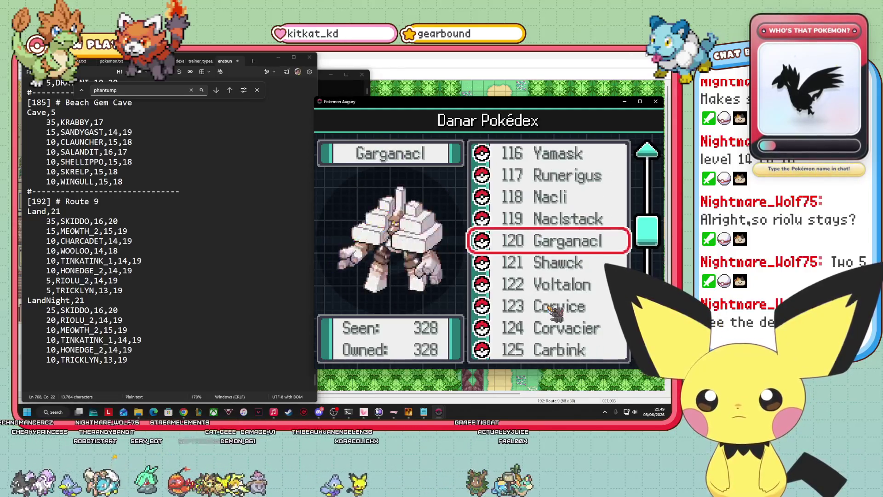
pyautogui.press('Down')
pyautogui.press('Down')
pyautogui.press('Down')
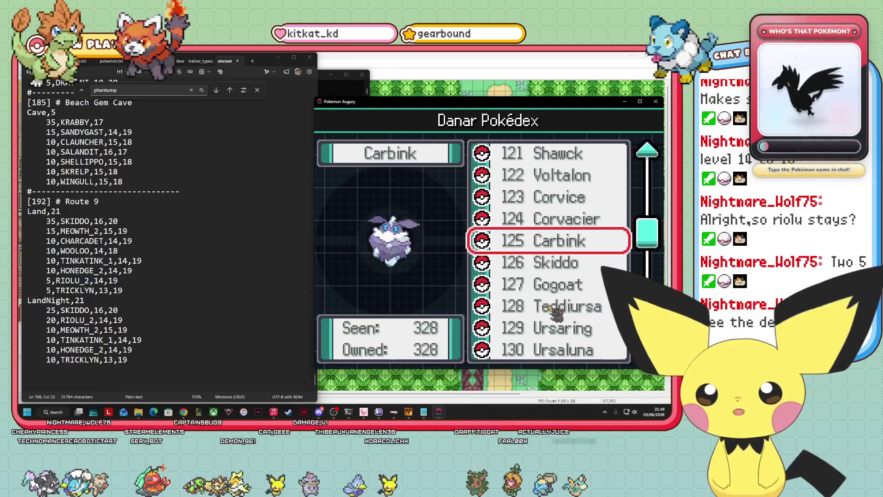
pyautogui.press('Down')
pyautogui.press('Down')
pyautogui.press('Down')
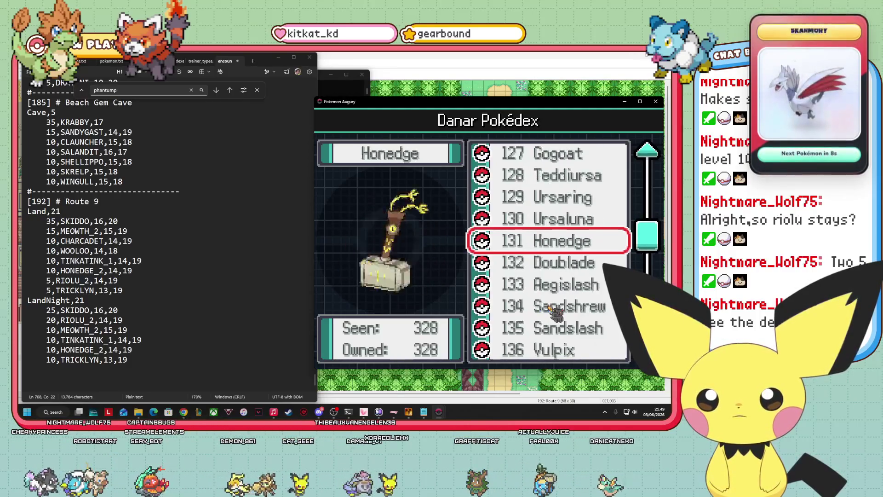
pyautogui.press('Down')
pyautogui.press('Down')
pyautogui.press('Down')
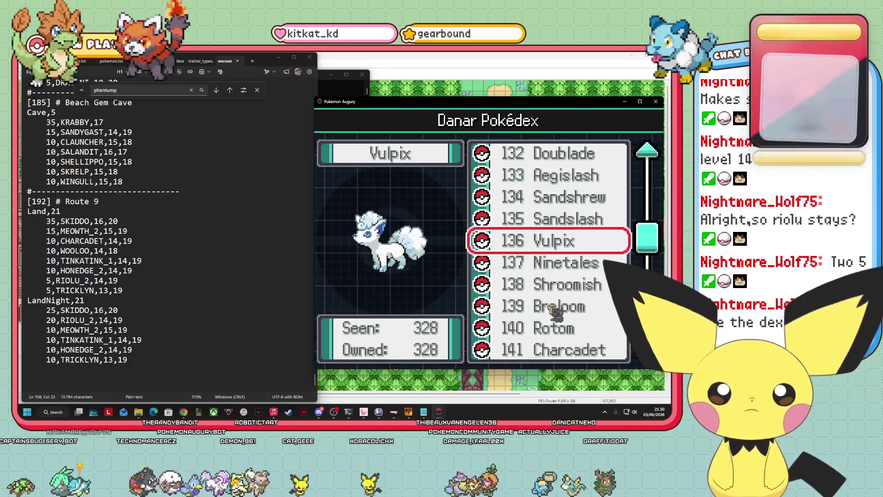
pyautogui.press('Return')
# Browse Vulpix's area and forms pages, close the entry, and move down to 140 Rotom
pyautogui.press('Right')
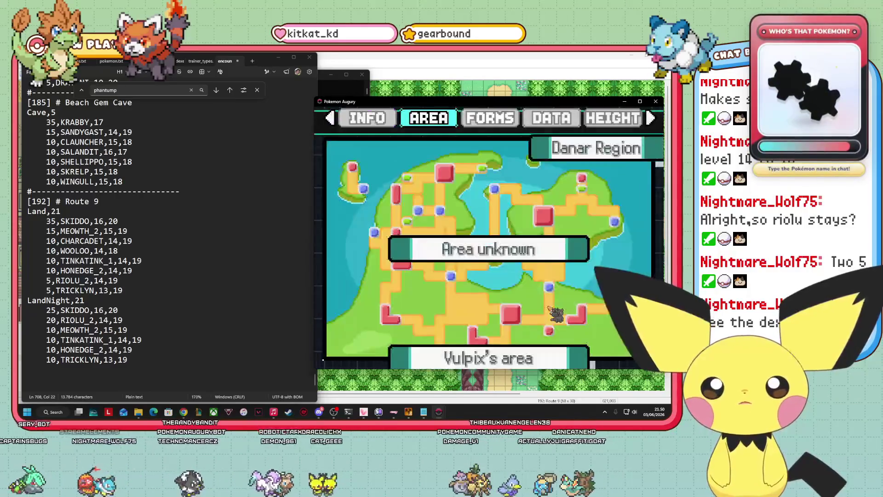
pyautogui.press('Right')
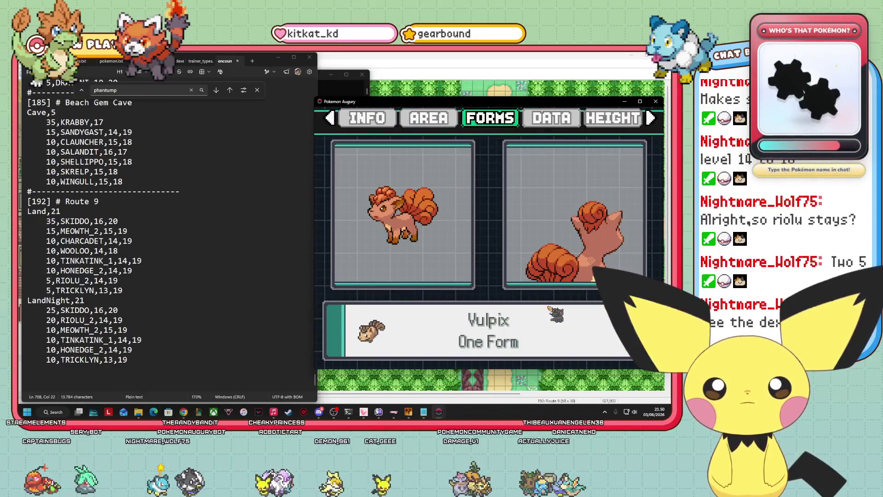
pyautogui.press('Up')
pyautogui.press('Down')
pyautogui.press('Down')
pyautogui.press('Up')
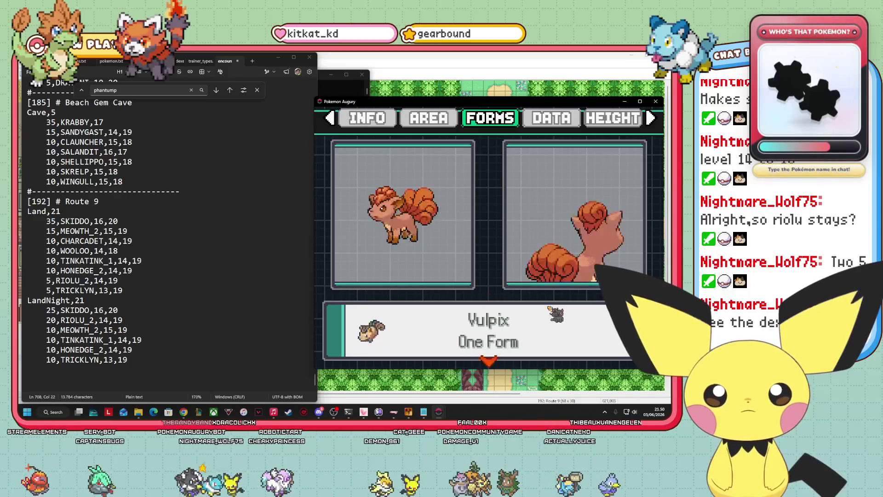
pyautogui.press('Left')
pyautogui.press('Left')
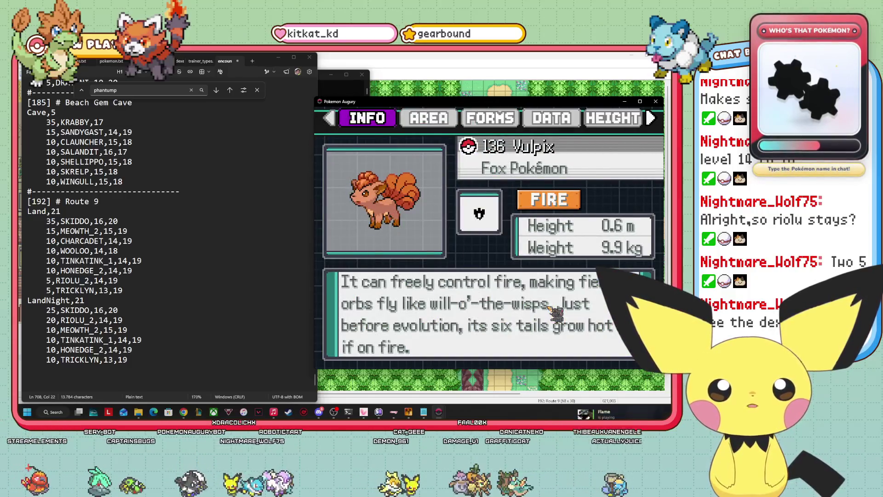
pyautogui.press('Down')
pyautogui.press('Up')
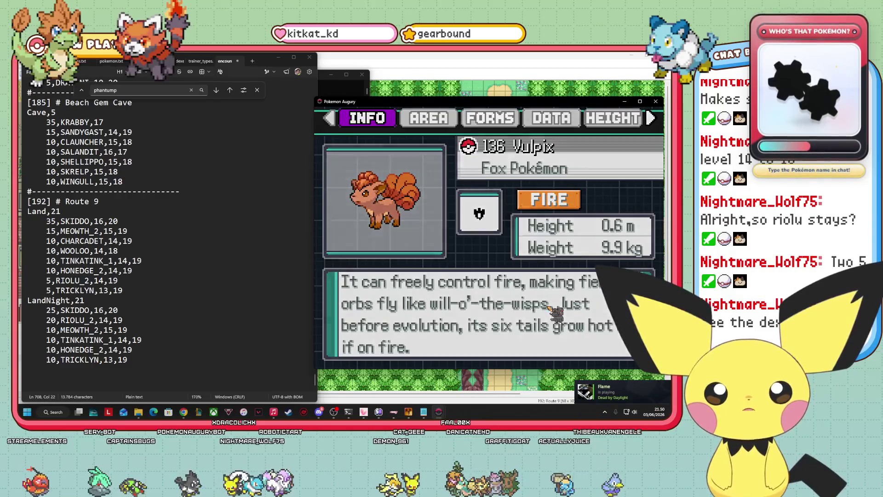
pyautogui.press('Escape')
pyautogui.press('Down')
pyautogui.press('Down')
pyautogui.press('Down')
pyautogui.press('Down')
pyautogui.press('Down')
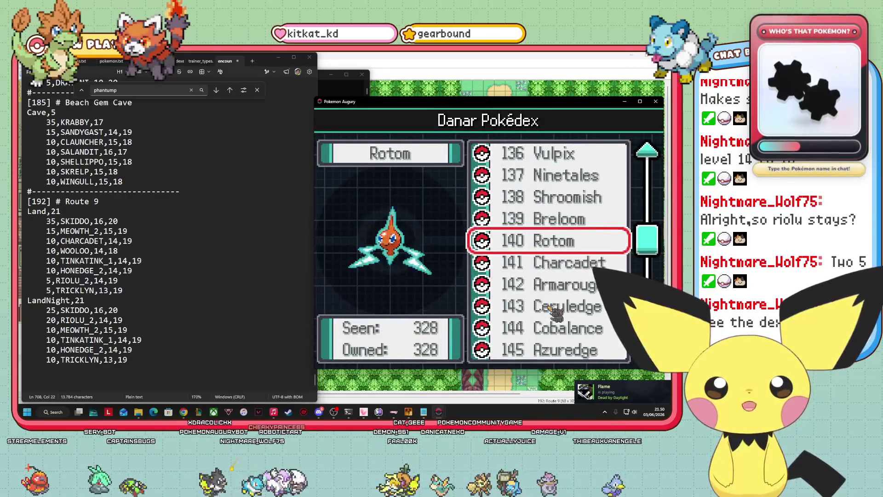
# Browse the Pokédex list to 118 Nacli and open its Rock-type Info page
pyautogui.press('Up')
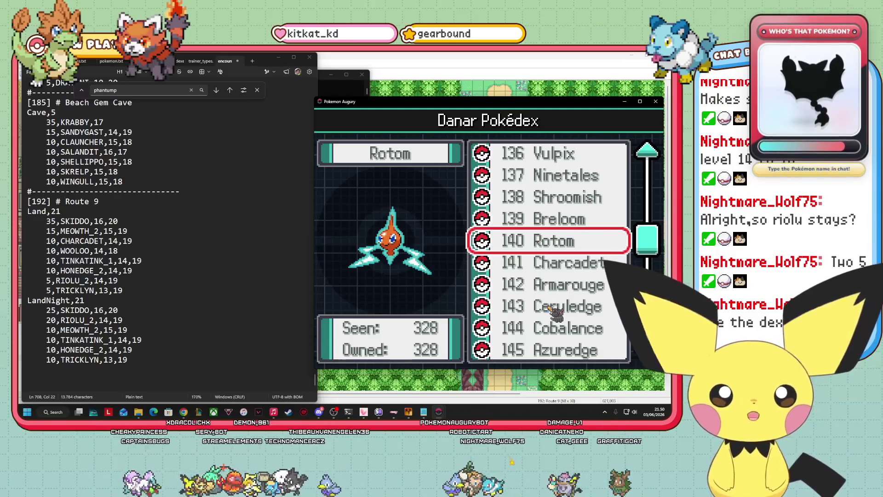
pyautogui.press('Down')
pyautogui.press('Down')
pyautogui.press('Down')
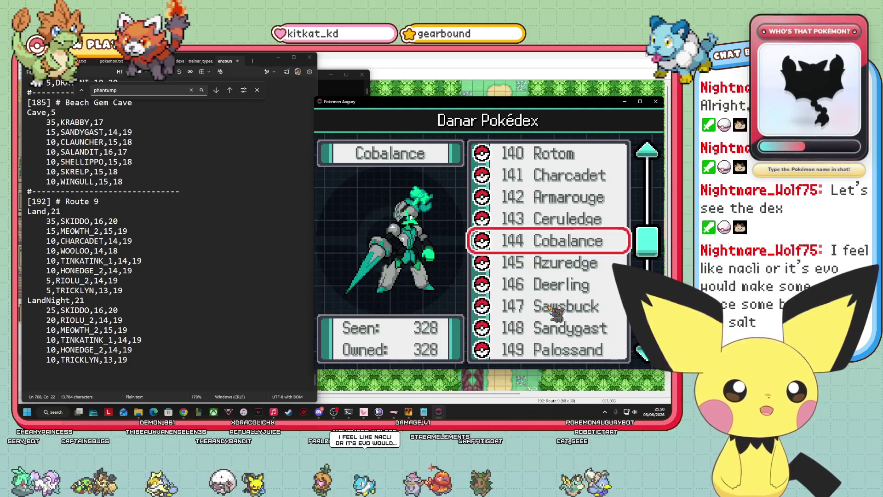
pyautogui.press('Up')
pyautogui.press('Up')
pyautogui.press('Up')
pyautogui.press('Up')
pyautogui.press('Up')
pyautogui.press('Up')
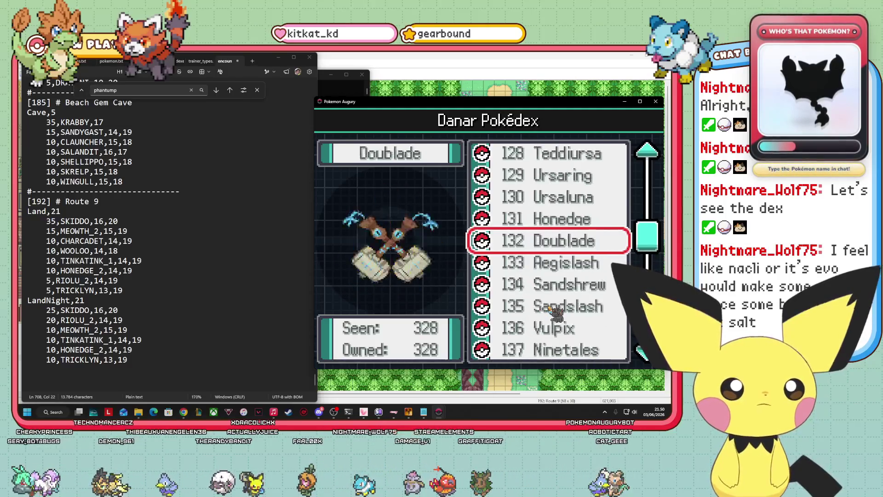
pyautogui.press('Up')
pyautogui.press('Up')
pyautogui.press('Up')
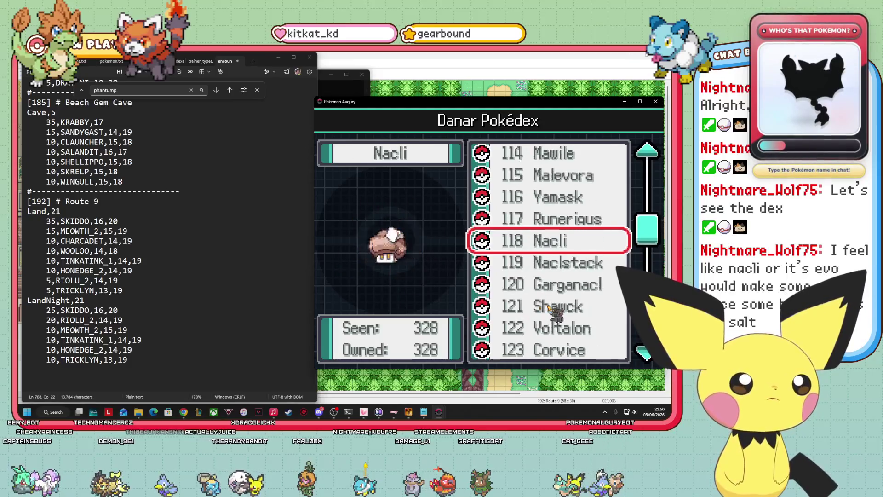
pyautogui.press('Return')
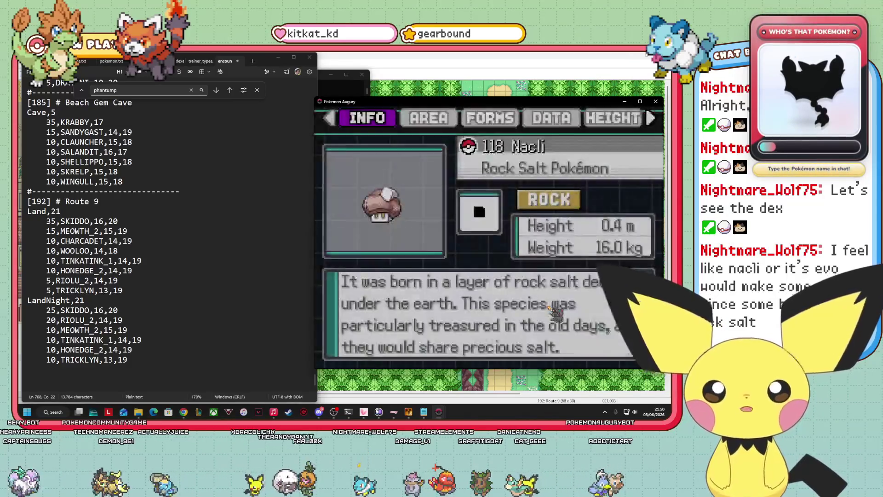
# On the DATA page, review Naclstack's level 24 evolution into Garganacl and its body shape
pyautogui.press('Right')
pyautogui.press('Right')
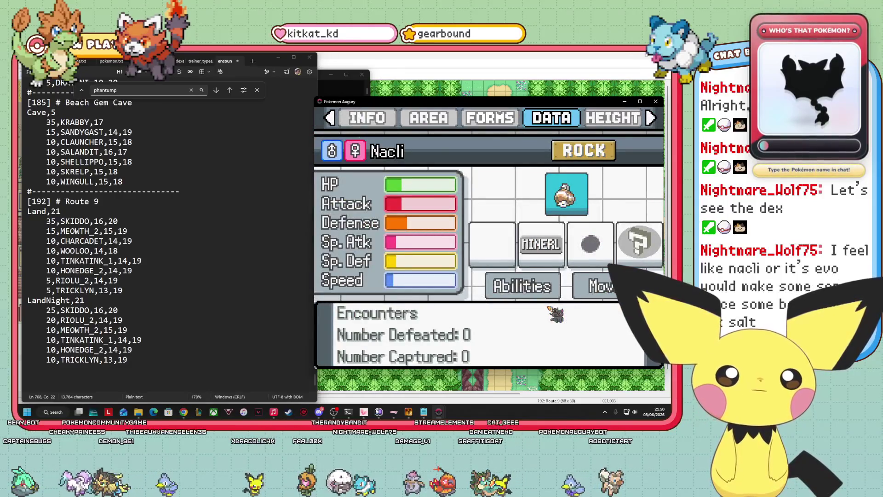
pyautogui.press('Down')
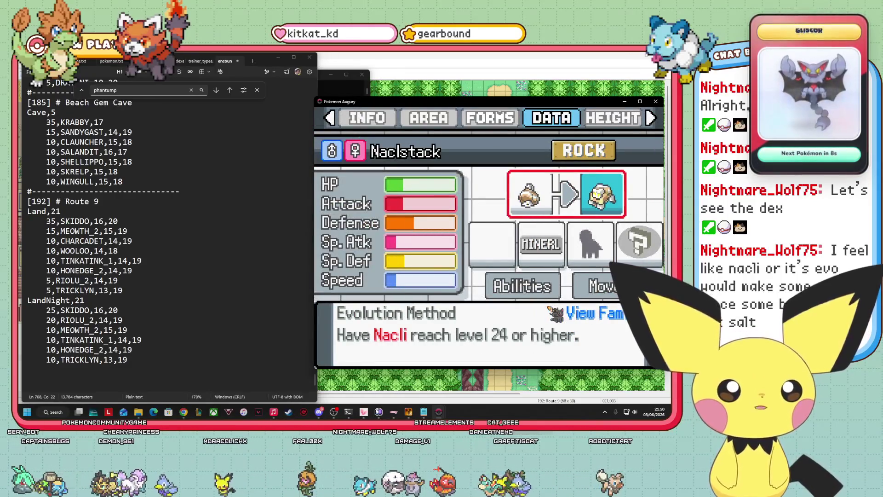
pyautogui.press('Escape')
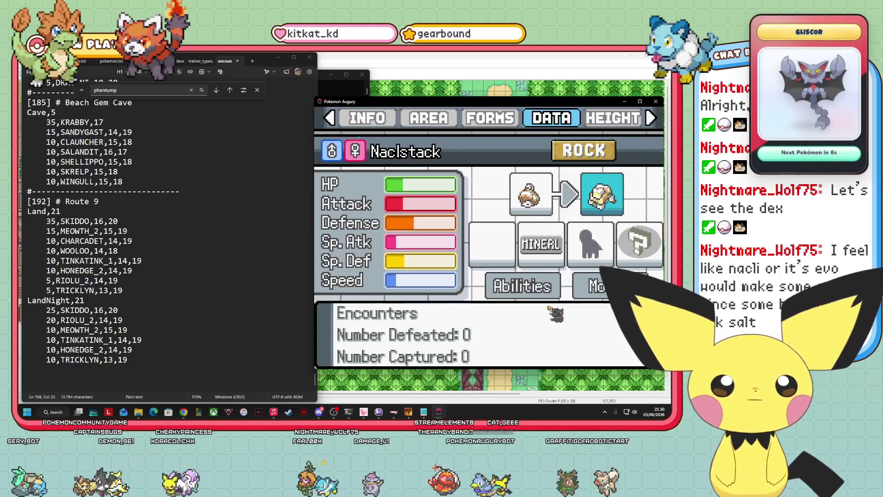
pyautogui.press('Return')
pyautogui.press('Down')
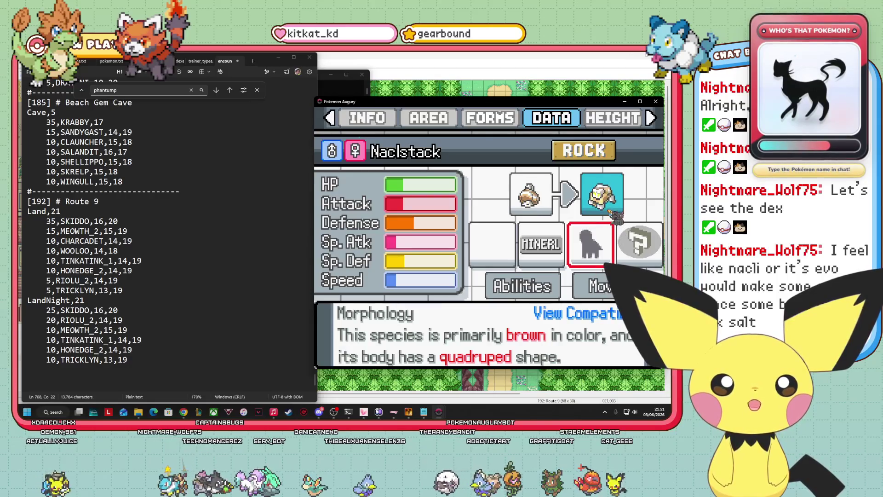
pyautogui.press('Right')
pyautogui.press('Up')
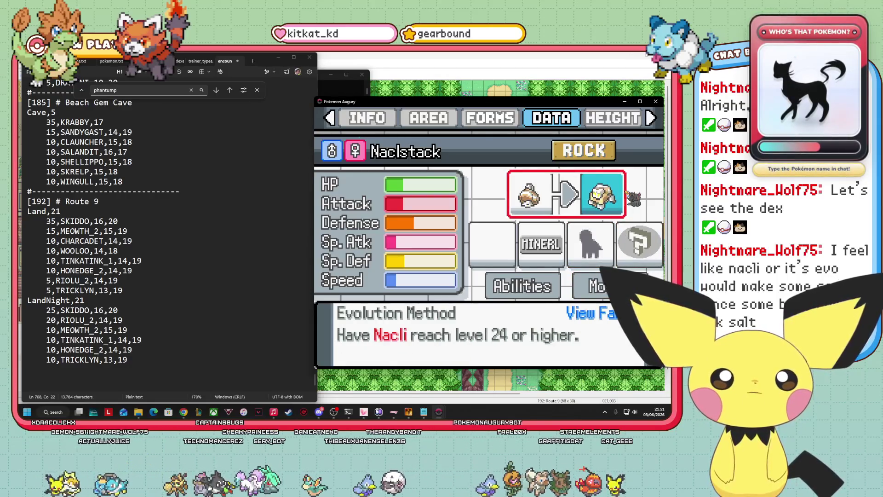
pyautogui.press('Up')
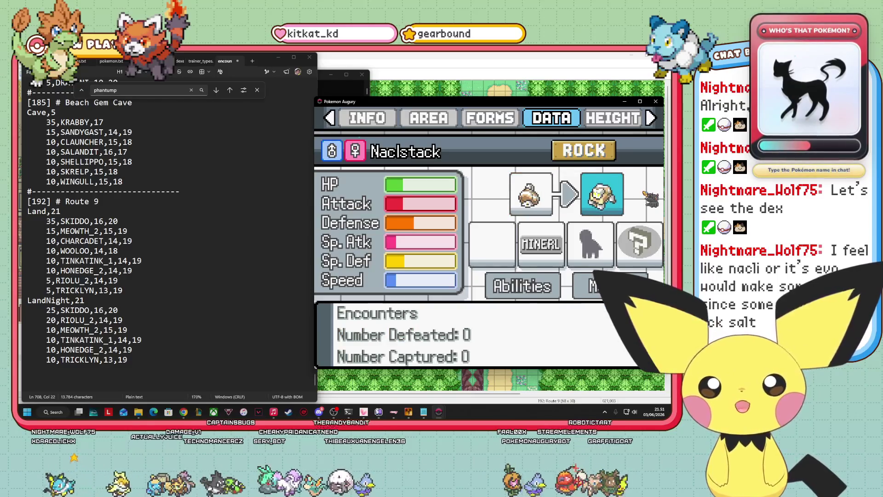
# Switch the data back to Nacli, check its evolutions and body shape, then return to the list
pyautogui.press('Up')
pyautogui.press('Down')
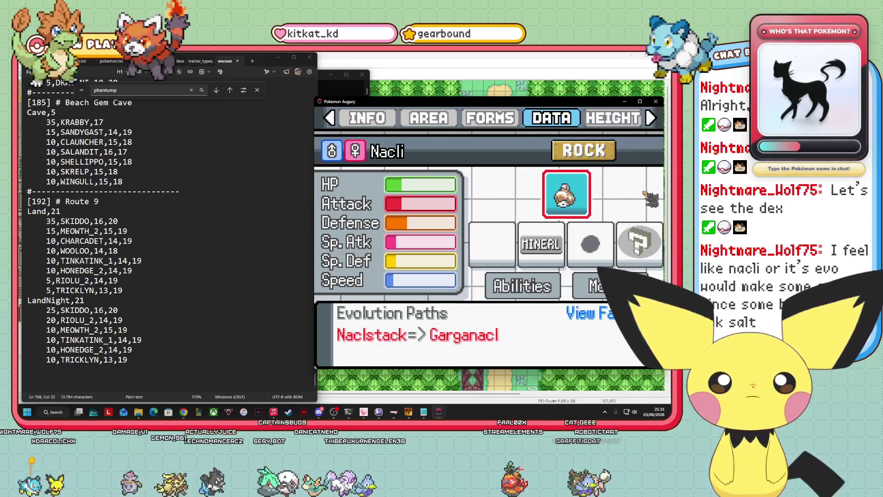
pyautogui.press('Down')
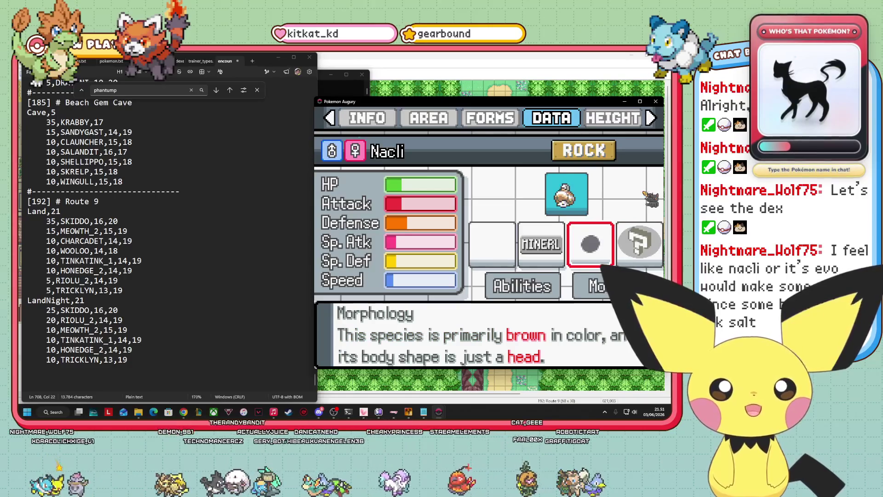
pyautogui.press('Up')
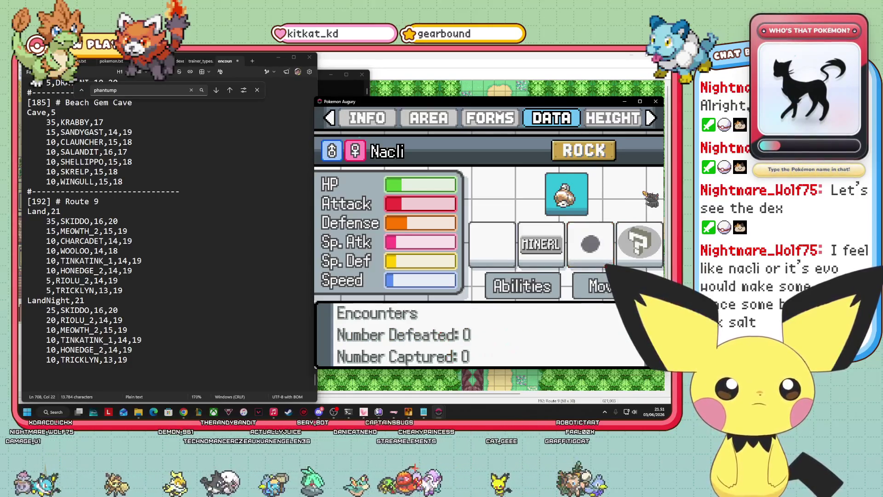
pyautogui.press('Escape')
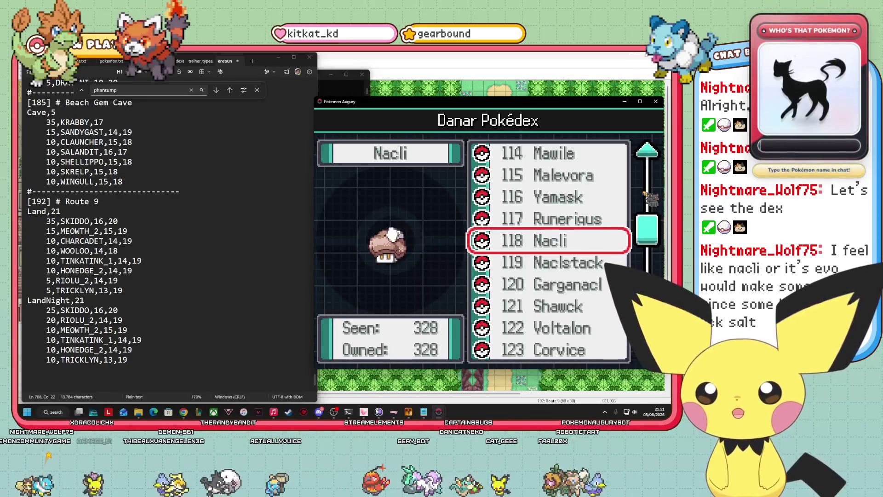
pyautogui.press('Up')
# Browse the Pokédex entries above Nacli, through Sableye and Clawitzer, settling on Mawile
pyautogui.press('Down')
pyautogui.press('Down')
pyautogui.press('Up')
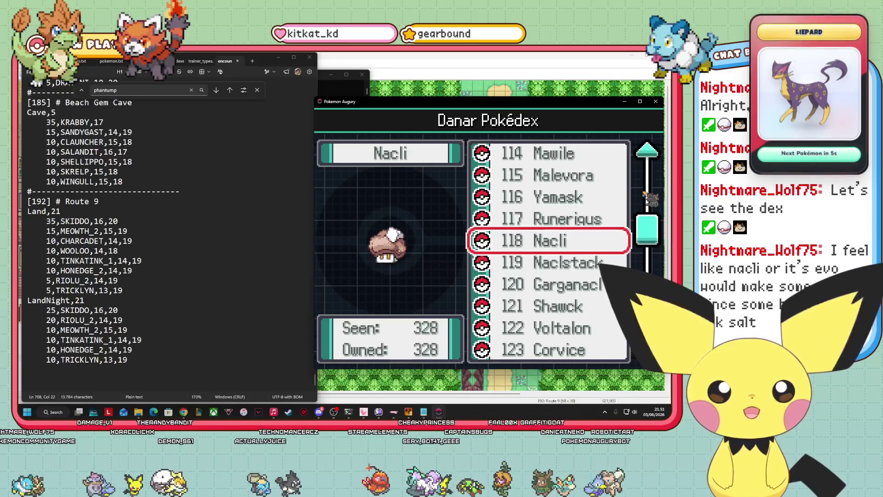
pyautogui.press('Up')
pyautogui.press('Up')
pyautogui.press('Up')
pyautogui.press('Down')
pyautogui.press('Down')
pyautogui.press('Down')
pyautogui.press('Down')
pyautogui.press('Up')
pyautogui.press('Up')
pyautogui.press('Up')
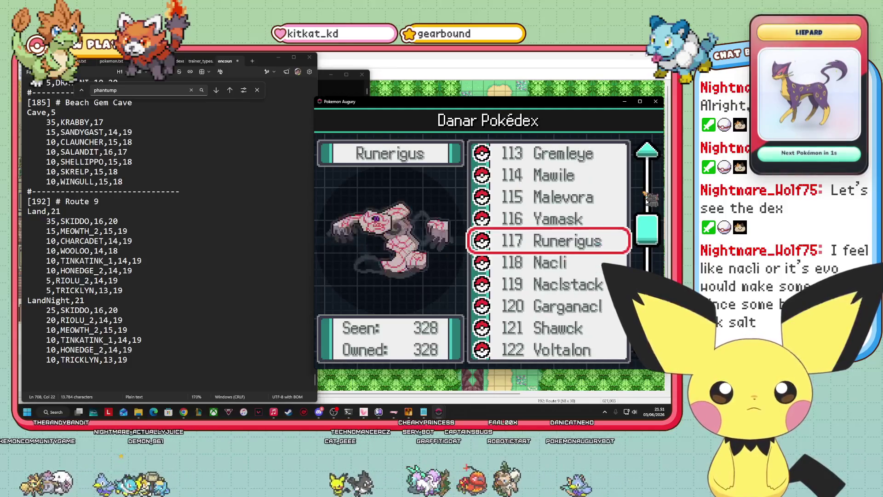
pyautogui.press('Up')
pyautogui.press('Up')
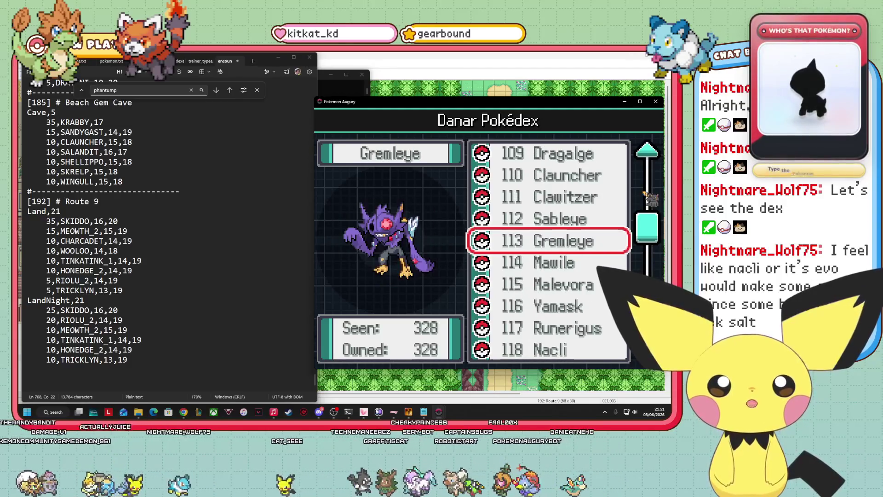
pyautogui.press('Up')
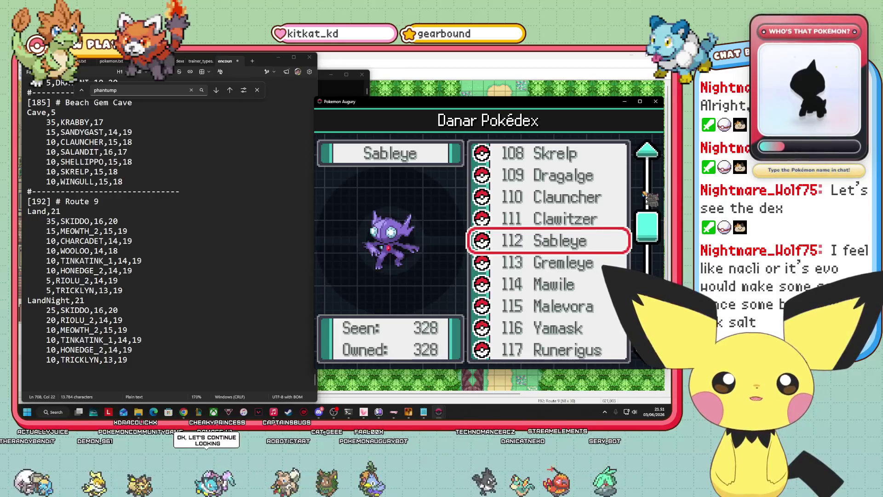
pyautogui.press('Up')
pyautogui.press('Down')
pyautogui.press('Down')
pyautogui.press('Down')
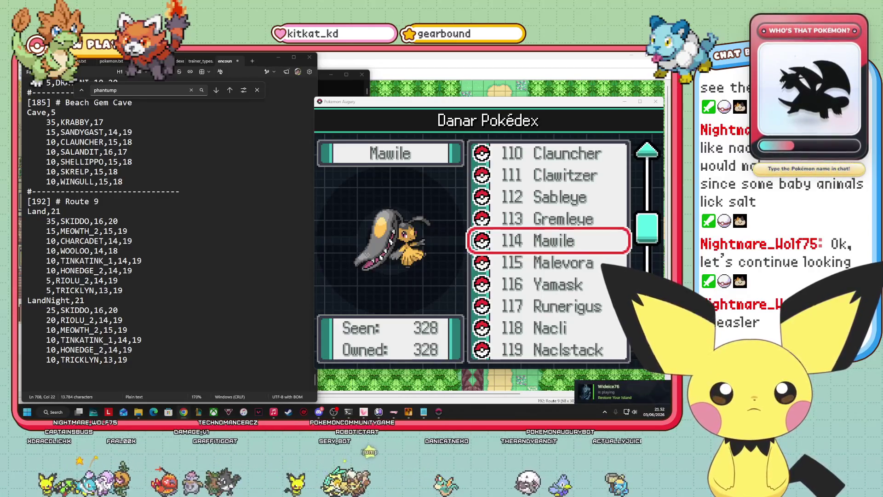
# Move down the list past Naclstack and Citrusaur to select 158 Spectrunk
pyautogui.click(544, 219)
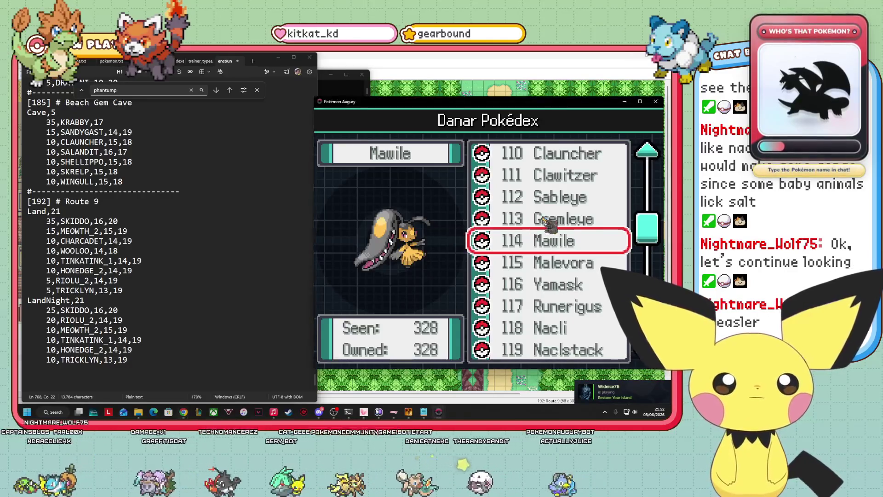
pyautogui.press('Down')
pyautogui.press('Down')
pyautogui.press('Down')
pyautogui.press('Down')
pyautogui.press('Down')
pyautogui.press('Down')
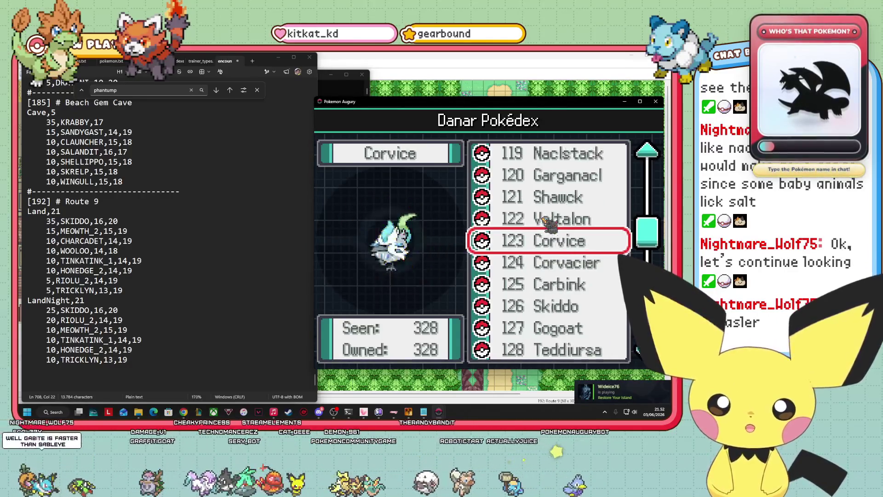
pyautogui.press('Down')
pyautogui.press('Down')
pyautogui.press('Down')
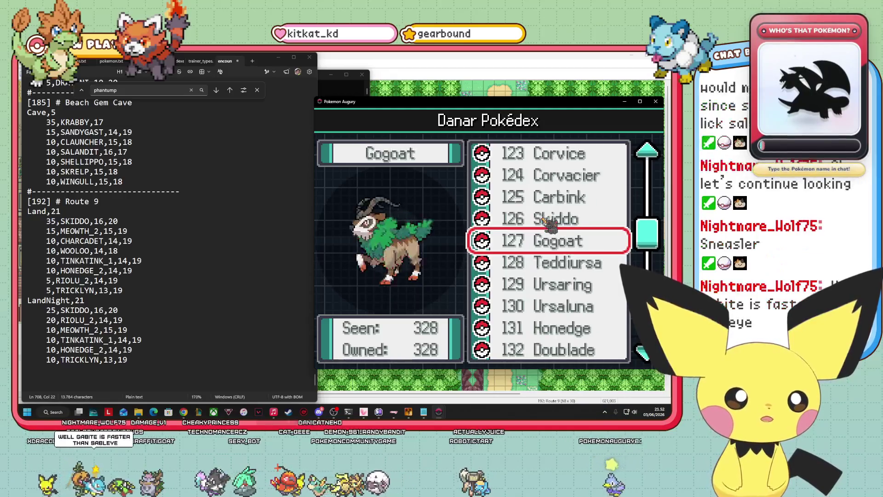
pyautogui.press('Down')
pyautogui.press('Down')
pyautogui.press('Down')
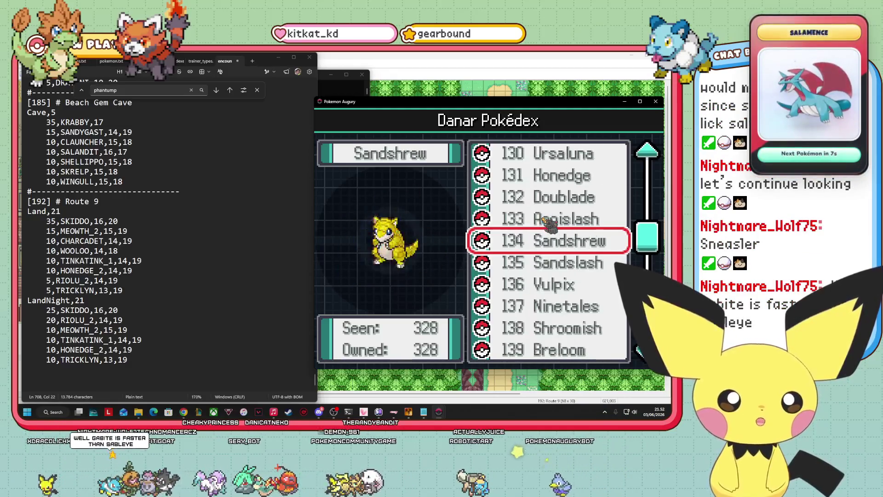
pyautogui.press('Down')
pyautogui.press('Down')
pyautogui.press('Down')
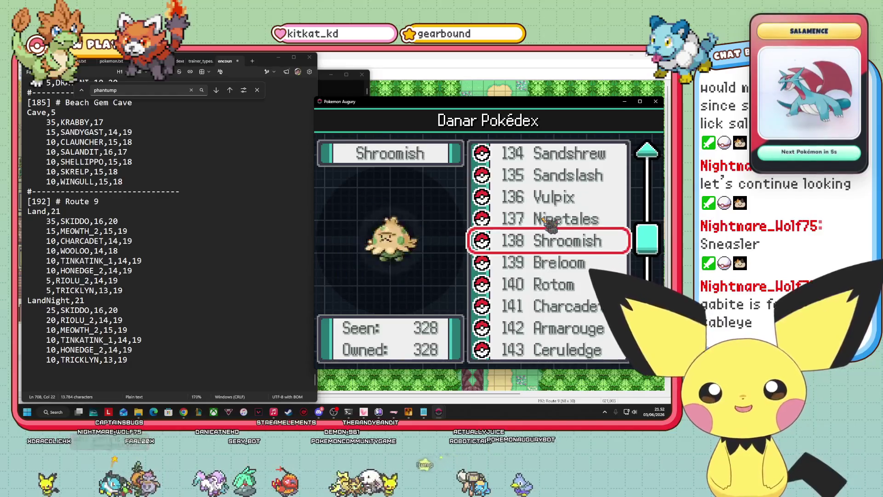
pyautogui.press('Down')
pyautogui.press('Down')
pyautogui.press('Down')
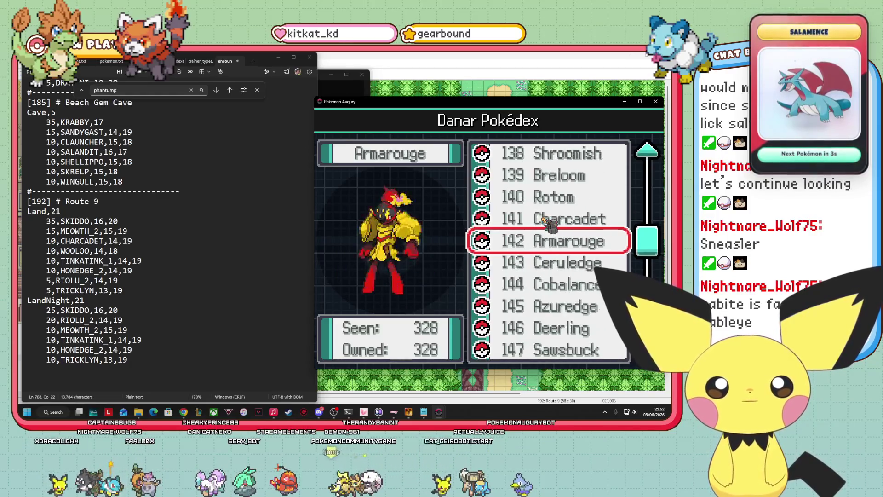
pyautogui.press('Down')
pyautogui.press('Down')
pyautogui.press('Down')
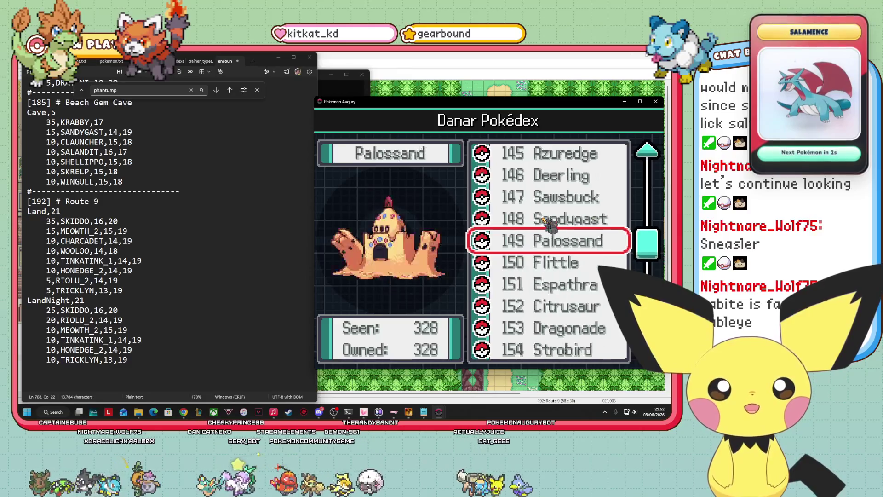
pyautogui.press('Down')
pyautogui.press('Down')
pyautogui.press('Down')
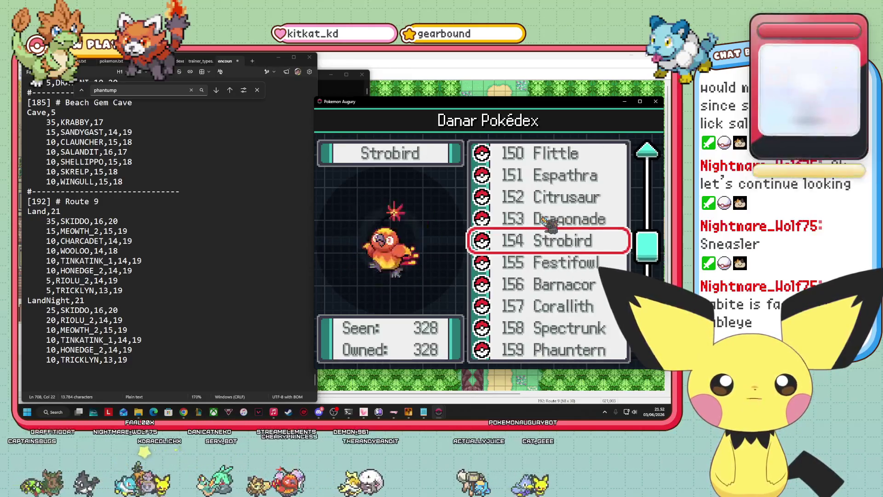
pyautogui.press('Up')
pyautogui.press('Up')
pyautogui.press('Down')
pyautogui.press('Down')
pyautogui.press('Down')
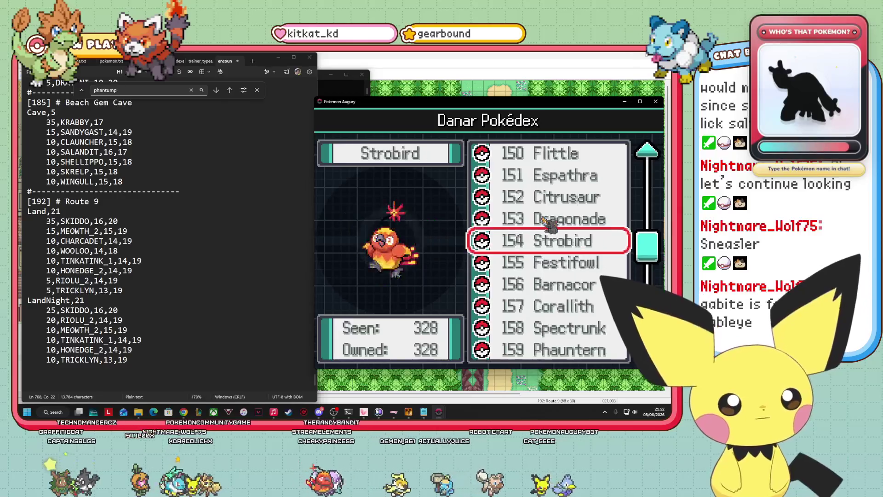
pyautogui.press('Up')
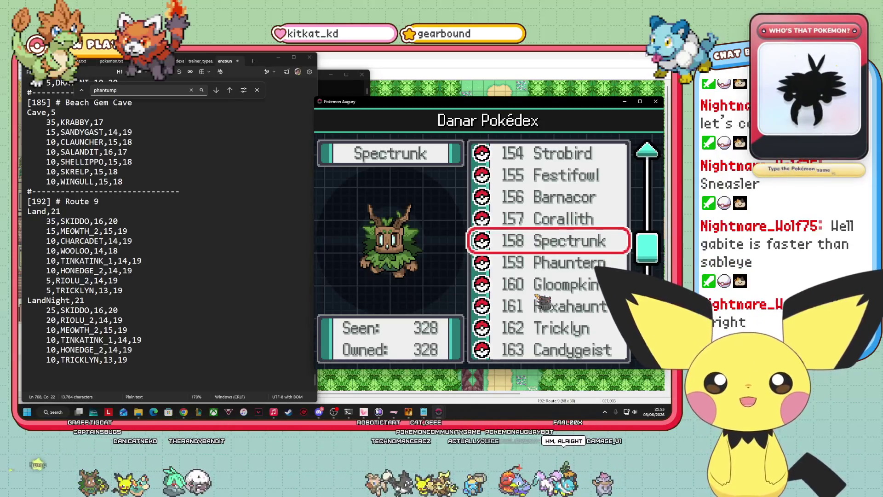
pyautogui.click(81, 374)
# Add a 10,SPECTRUNK,15,18 line after TRICKLYN in LandNight and begin a 5, line below it
pyautogui.press('Return')
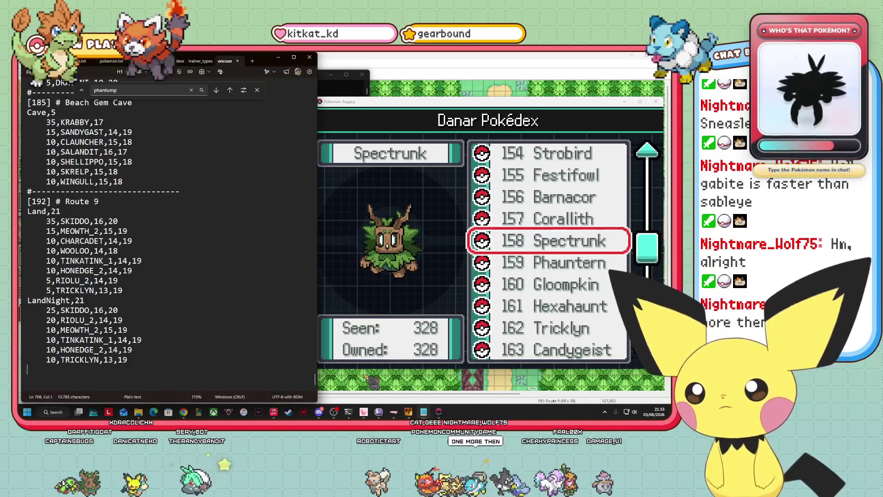
pyautogui.write('1+10,spectru')
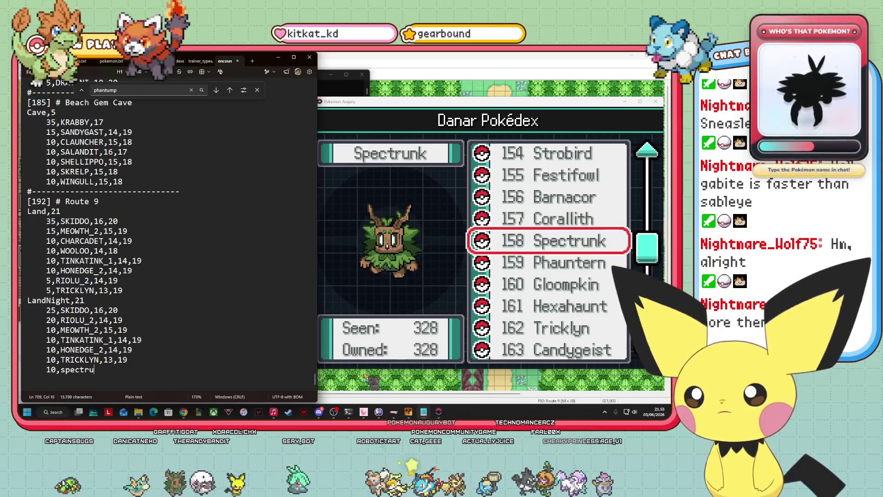
pyautogui.press('BackSpace')
pyautogui.press('BackSpace')
pyautogui.press('BackSpace')
pyautogui.write('SPECTRUNK')
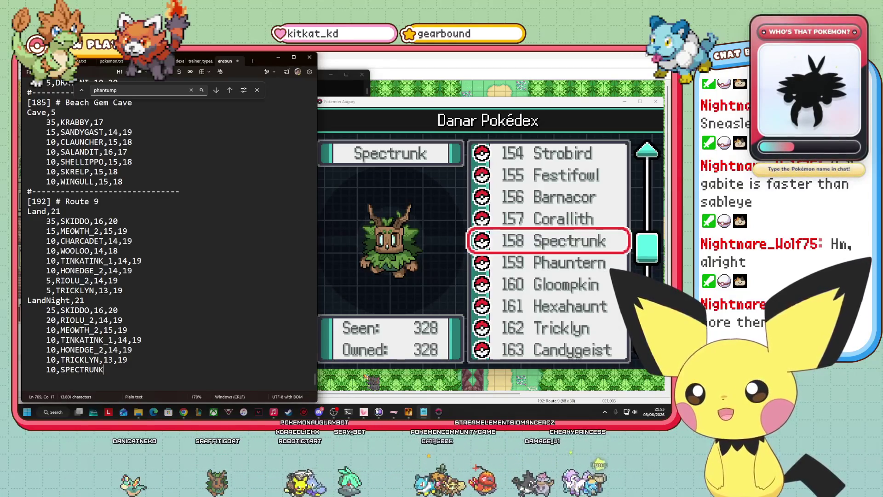
pyautogui.write(',1')
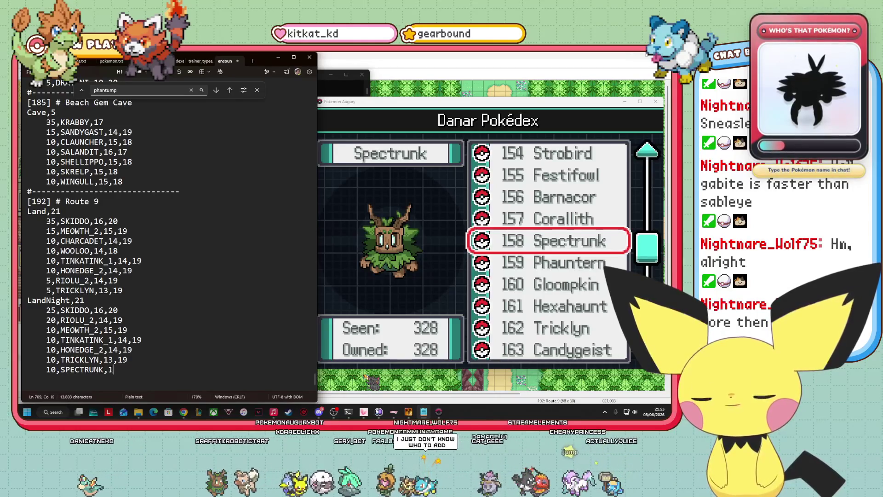
pyautogui.write('5,18')
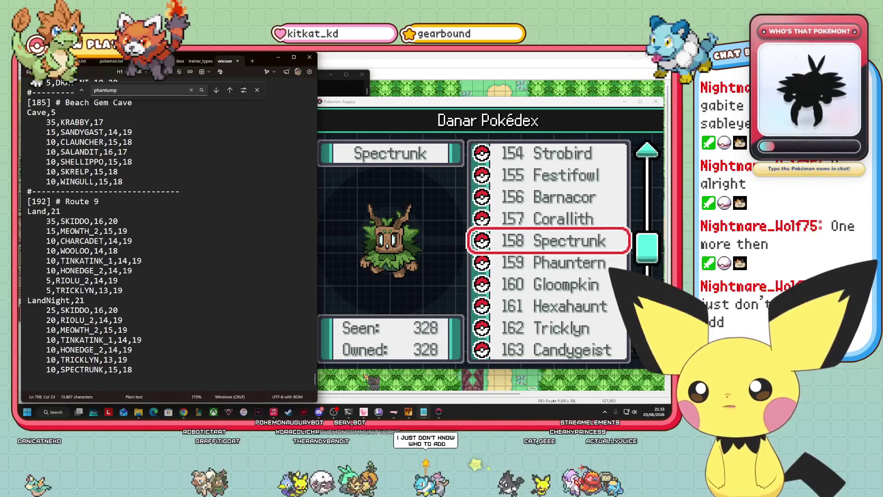
pyautogui.press('Return')
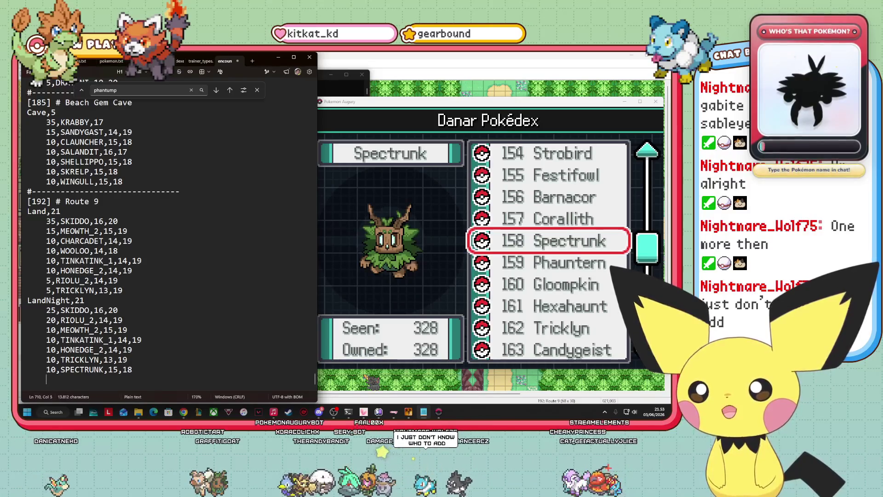
pyautogui.write('5,')
pyautogui.click(606, 356)
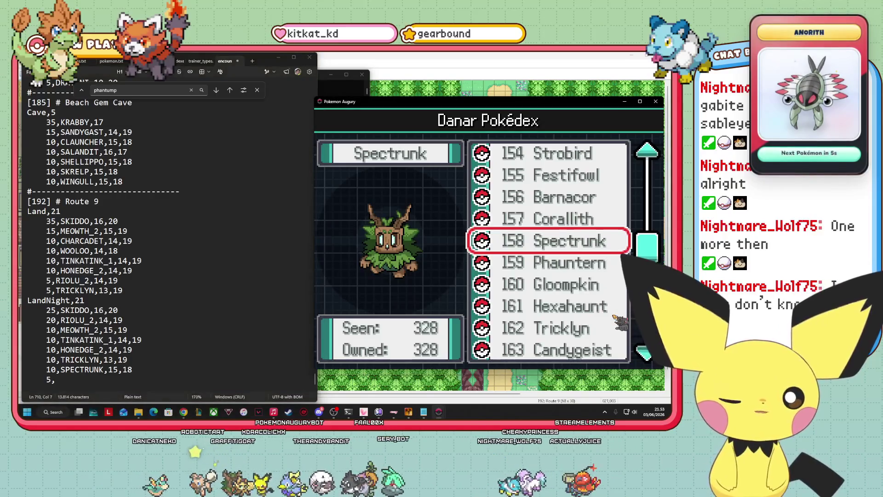
# Move down the Pokédex past Ardorimp to compare the Tauros and Miltank entries
pyautogui.press('Down')
pyautogui.press('Down')
pyautogui.press('Down')
pyautogui.press('Down')
pyautogui.press('Down')
pyautogui.press('Down')
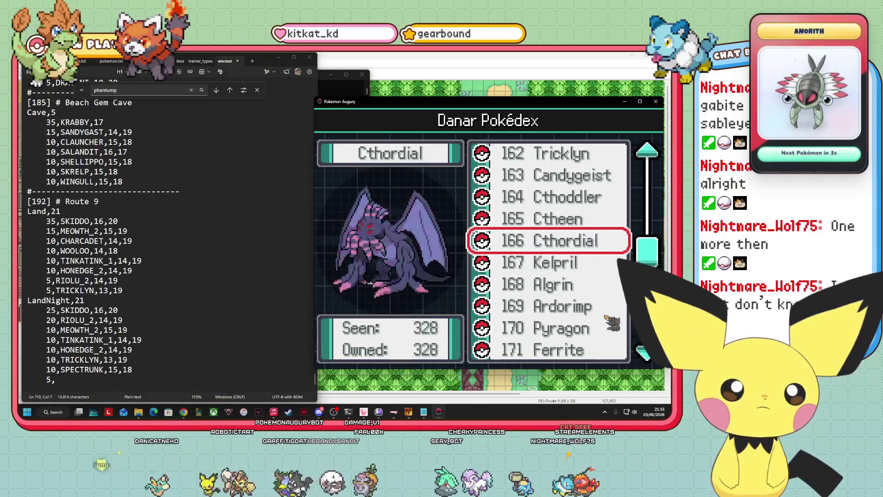
pyautogui.press('Down')
pyautogui.press('Down')
pyautogui.press('Down')
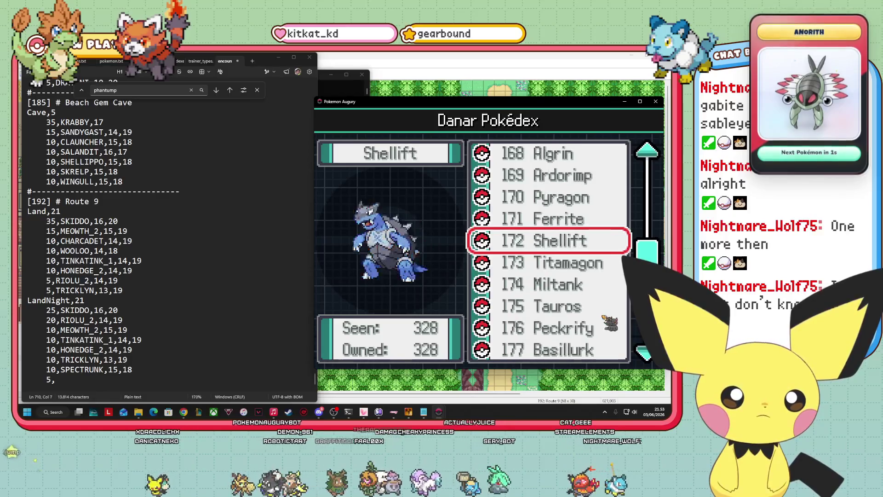
pyautogui.press('Down')
pyautogui.press('Down')
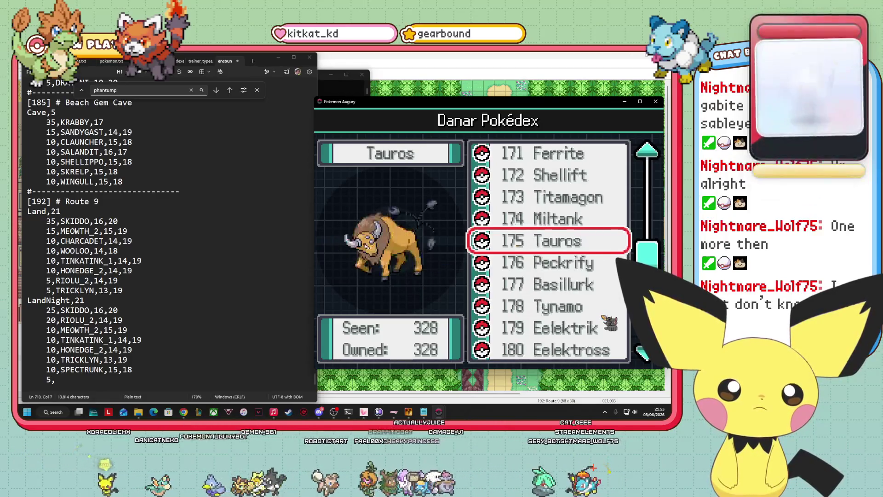
pyautogui.press('Up')
pyautogui.press('Up')
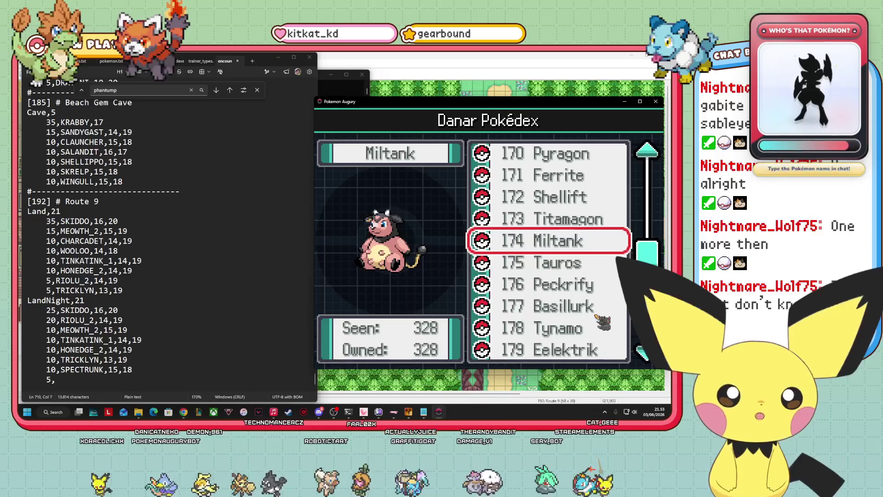
pyautogui.press('Down')
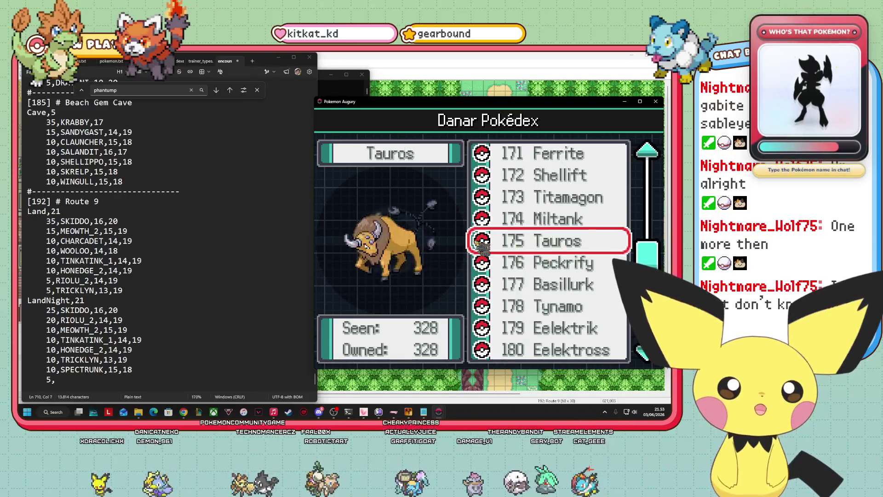
pyautogui.press('Up')
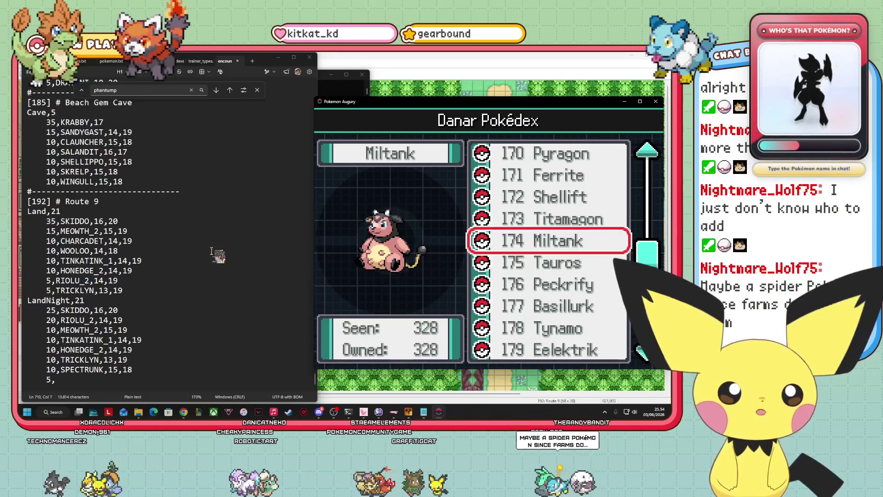
# Browse further down through Togepi to Cursola, then back up via Zorua and Riolu
pyautogui.press('Down')
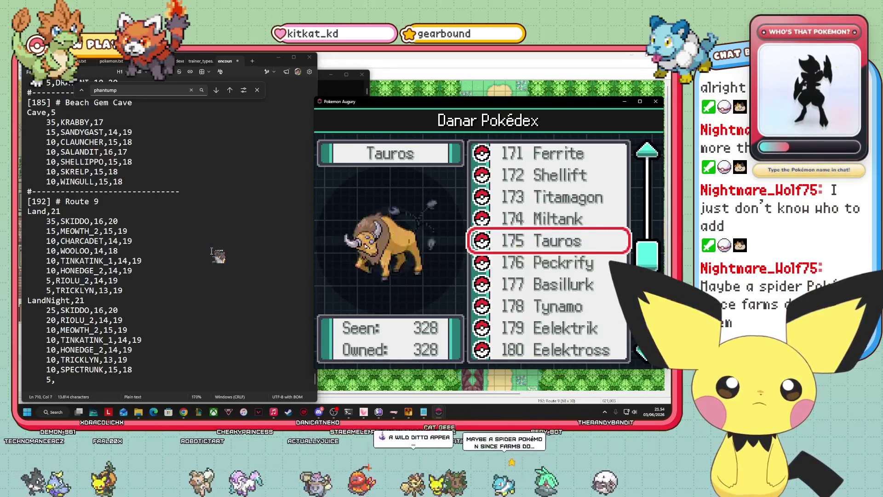
pyautogui.press('Down')
pyautogui.press('Down')
pyautogui.press('Down')
pyautogui.press('Down')
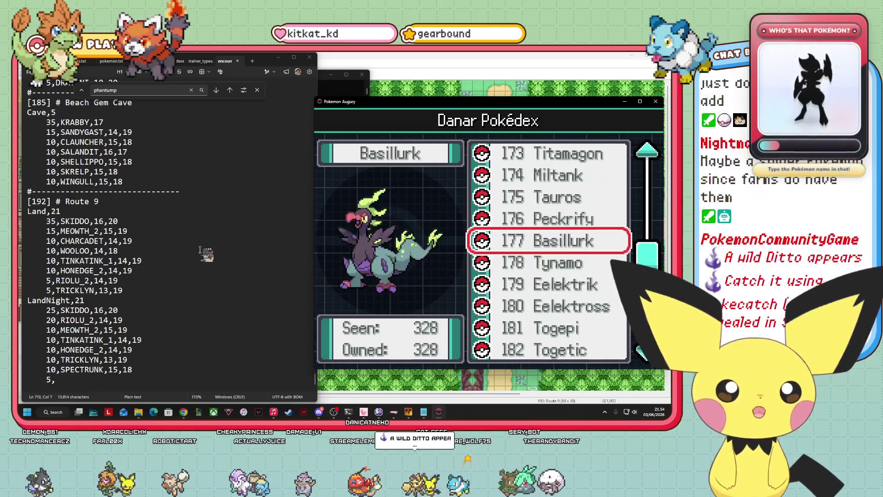
pyautogui.press('Down')
pyautogui.press('Down')
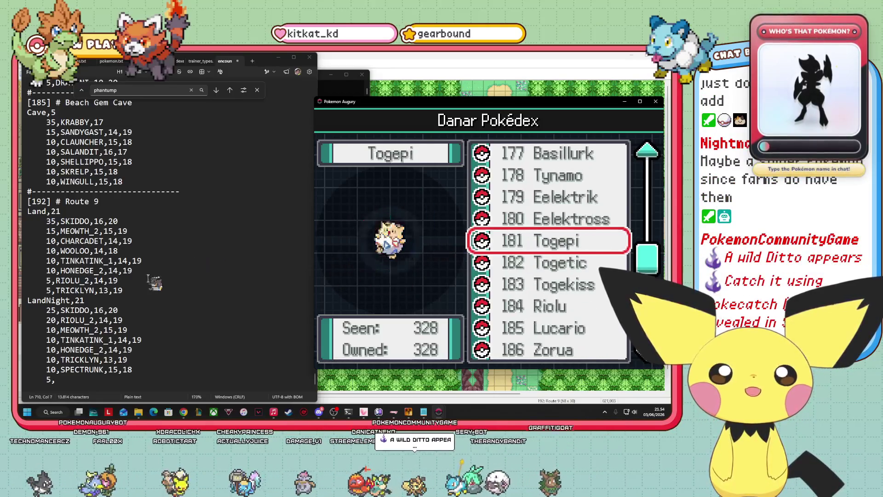
pyautogui.press('Down')
pyautogui.press('Down')
pyautogui.press('Down')
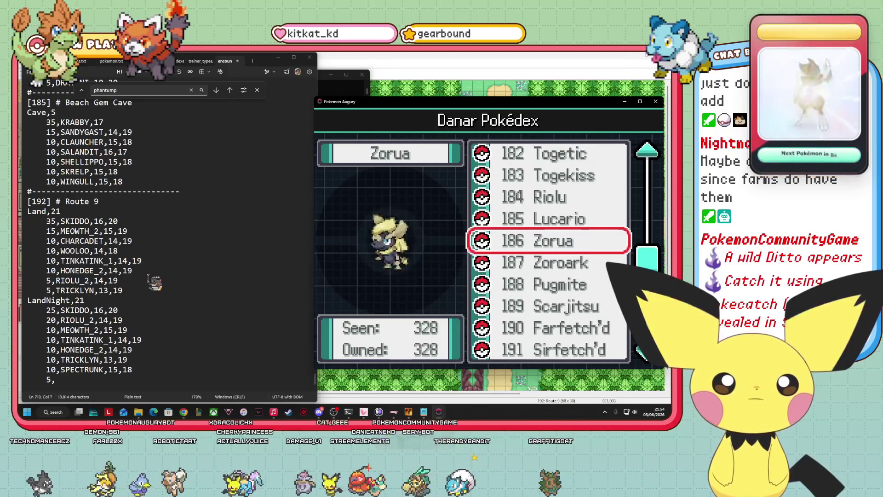
pyautogui.press('Down')
pyautogui.press('Down')
pyautogui.press('Down')
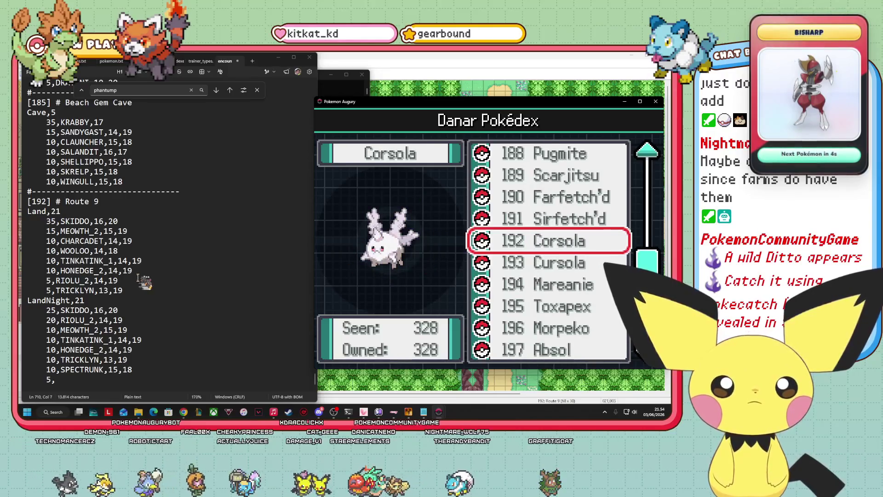
pyautogui.press('Down')
pyautogui.press('Down')
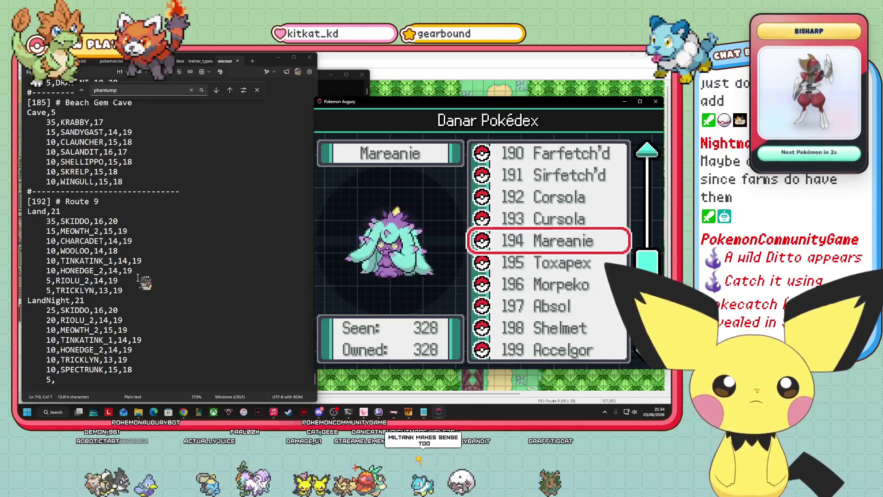
pyautogui.press('Up')
pyautogui.press('Up')
pyautogui.press('Up')
pyautogui.press('Up')
pyautogui.press('Up')
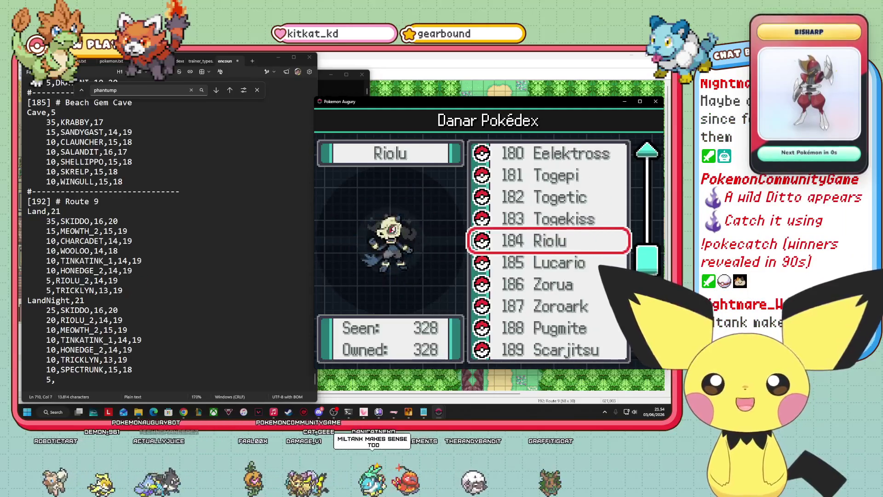
pyautogui.press('Up')
pyautogui.press('Up')
pyautogui.press('Up')
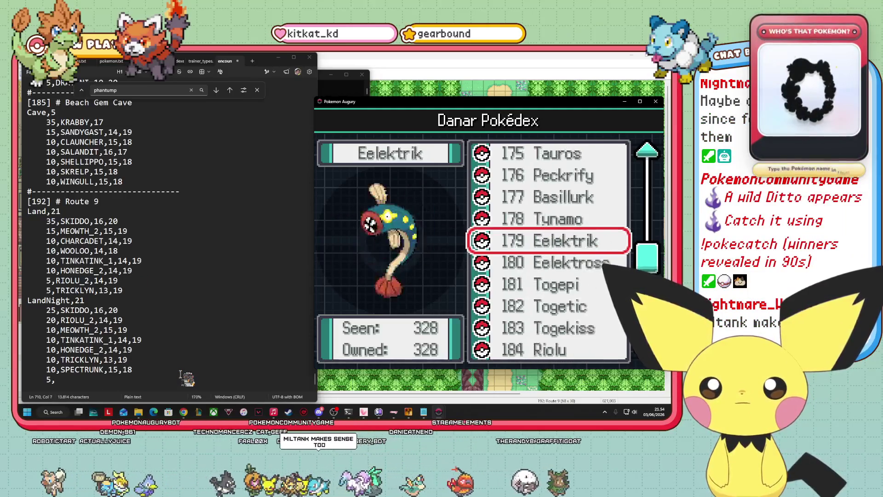
pyautogui.press('Up')
pyautogui.press('Up')
pyautogui.press('Up')
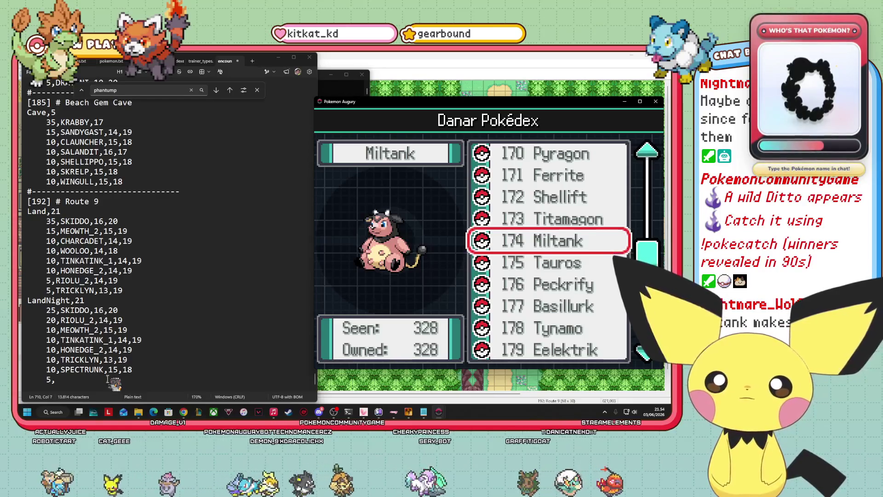
pyautogui.click(51, 280)
pyautogui.write('4')
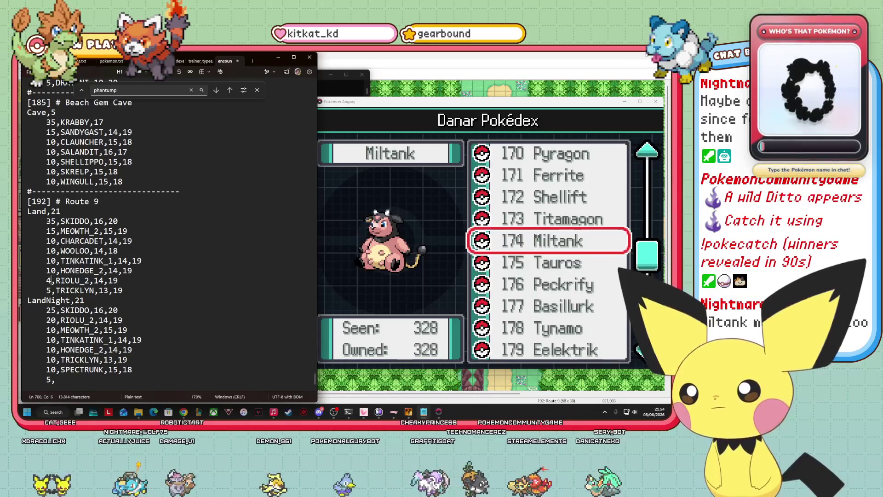
# Lower RIOLU_2's weight in the Route 9 Land table from 5 to 4
pyautogui.press('Down')
pyautogui.press('BackSpace')
pyautogui.write('4')
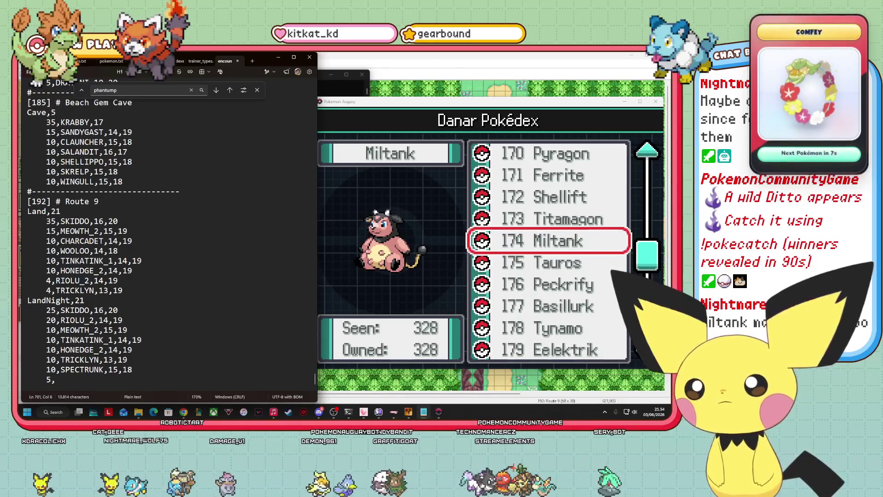
# Add 1,TAUROS,20 and 1,MILTANK,20 lines after the TRICKLYN Land entry and select them
pyautogui.click(127, 291)
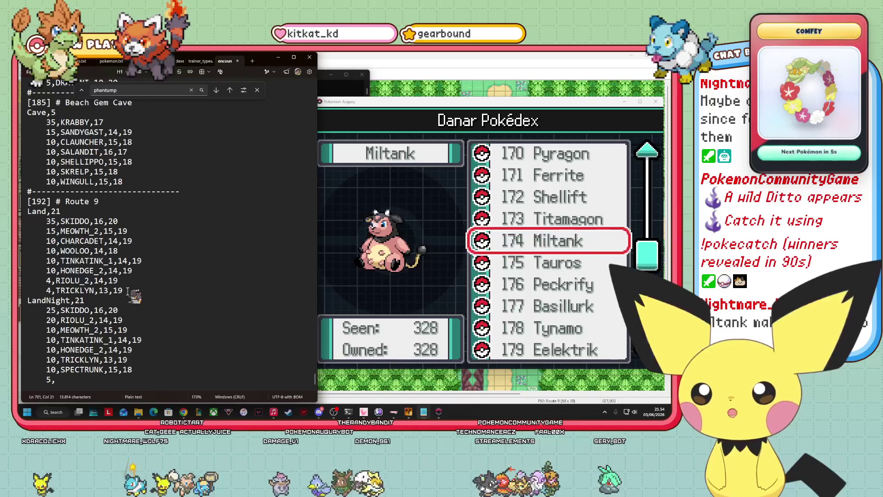
pyautogui.press('Return')
pyautogui.write('1,T')
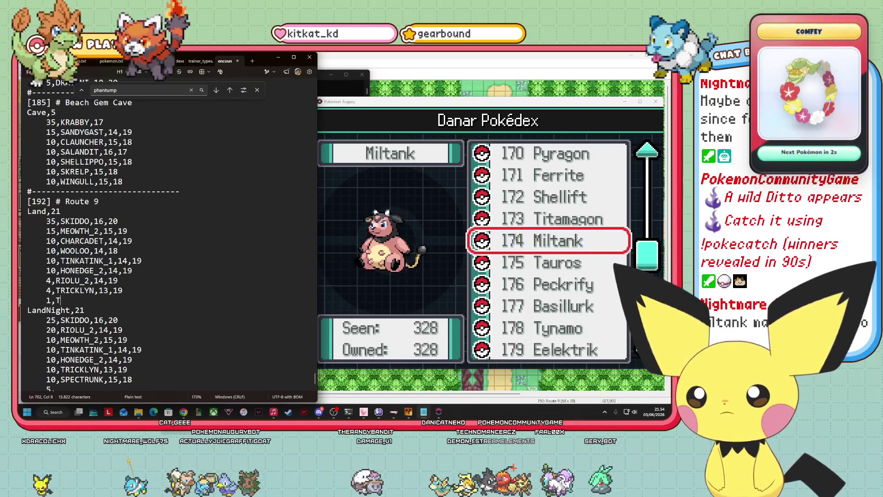
pyautogui.write('AUROS,20')
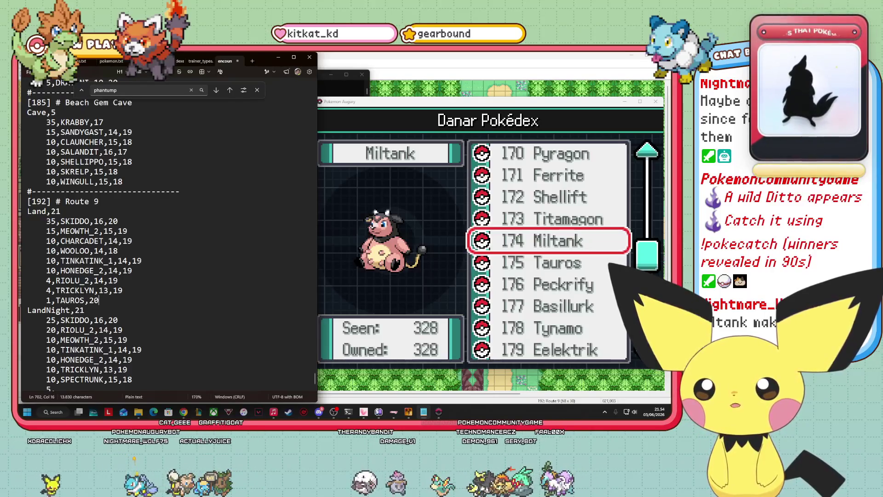
pyautogui.press('Return')
pyautogui.write('1,MILTANK,2')
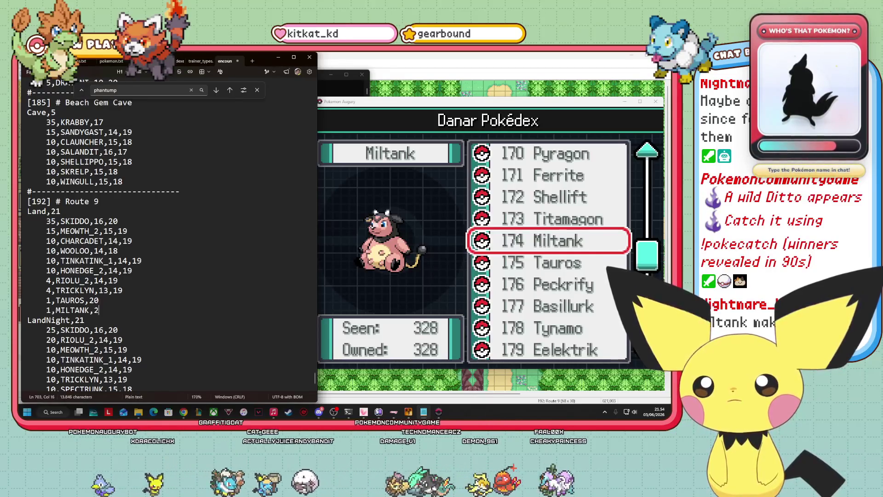
pyautogui.write('0')
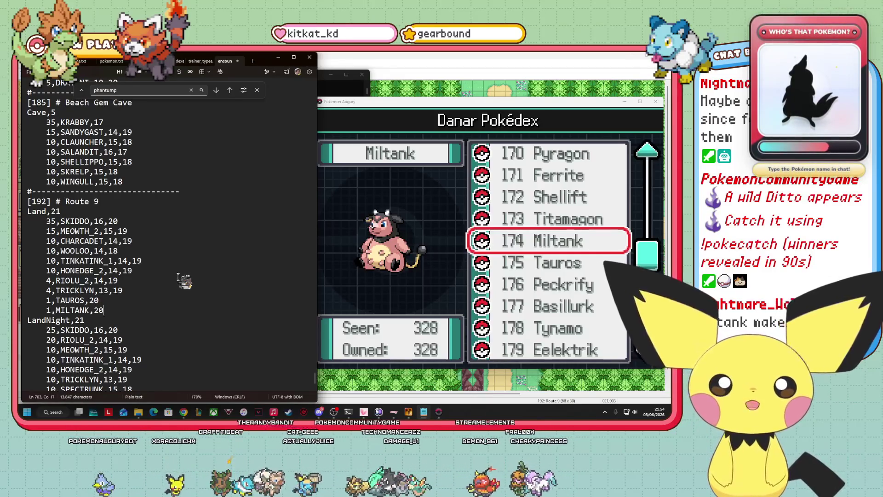
pyautogui.click(49, 302)
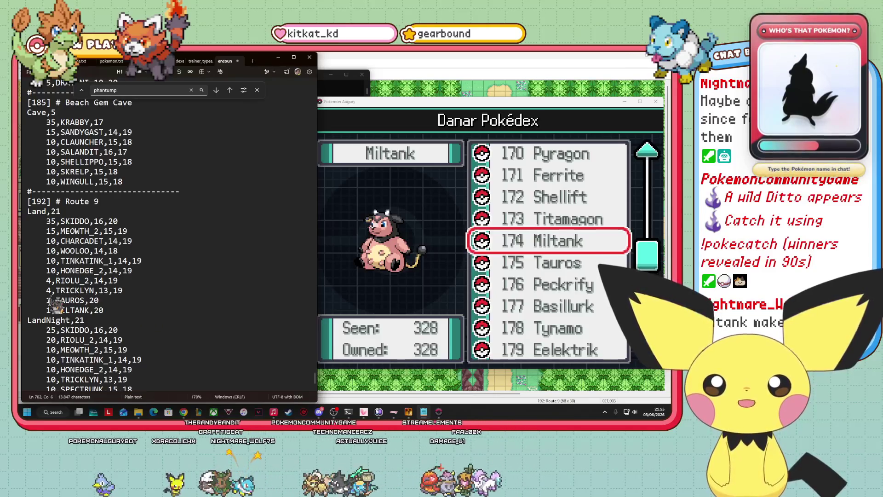
pyautogui.moveTo(46, 301); pyautogui.dragTo(99, 311)
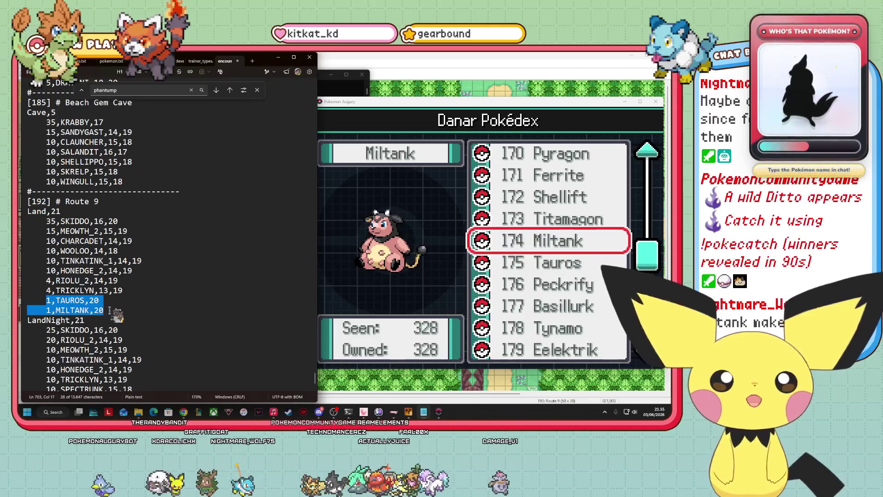
# Select the TAUROS and MILTANK lines in the Land table for copying
pyautogui.click(114, 330)
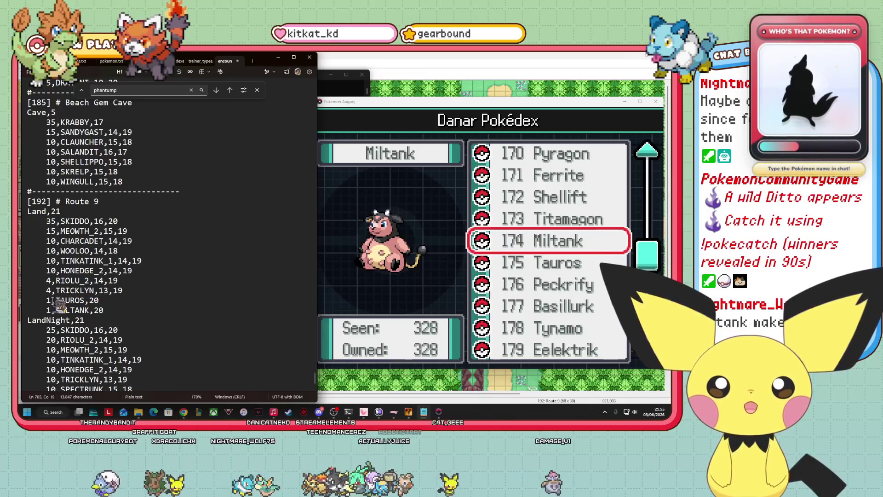
pyautogui.write('0')
pyautogui.tripleClick(25, 301)
pyautogui.click(75, 310)
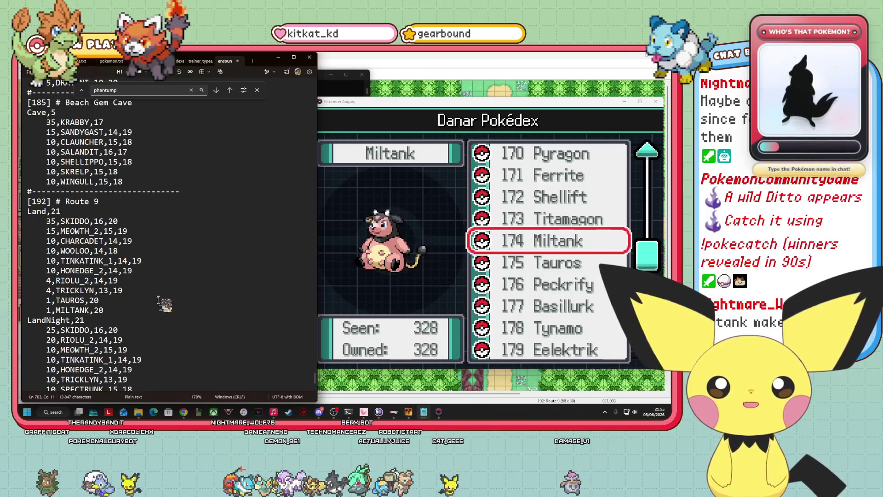
pyautogui.moveTo(105, 314); pyautogui.dragTo(55, 302)
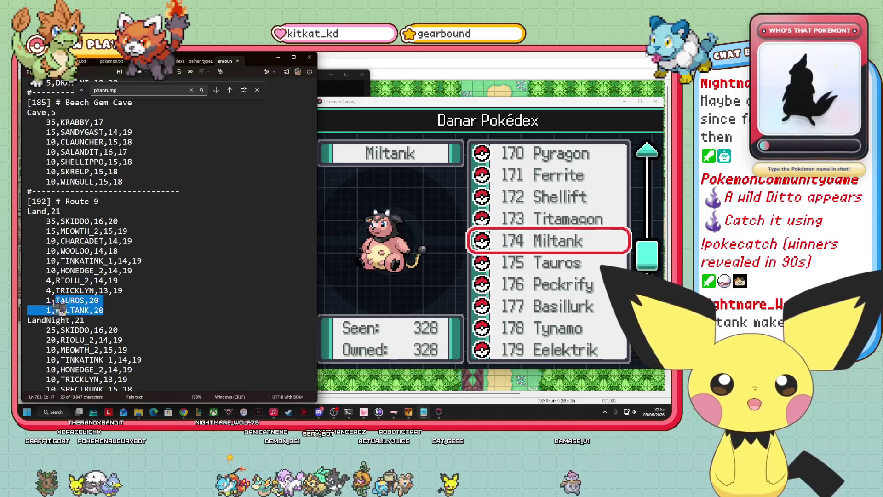
pyautogui.click(108, 302)
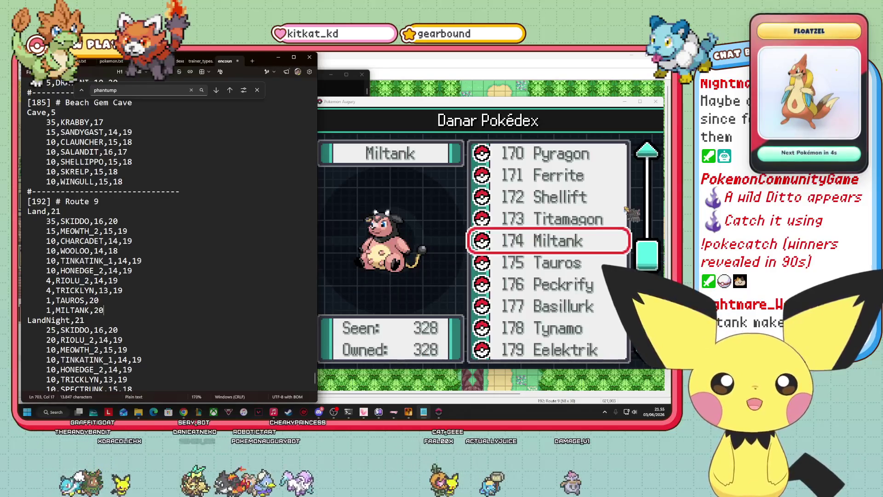
pyautogui.click(554, 241)
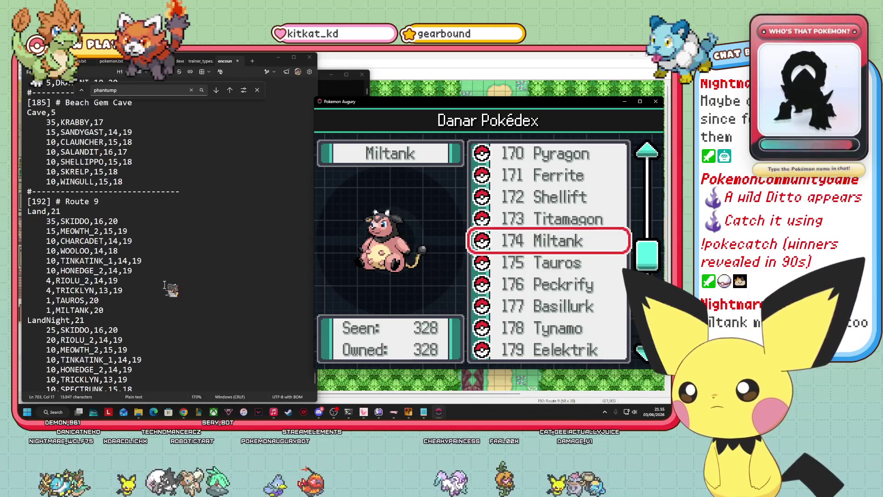
pyautogui.click(112, 311)
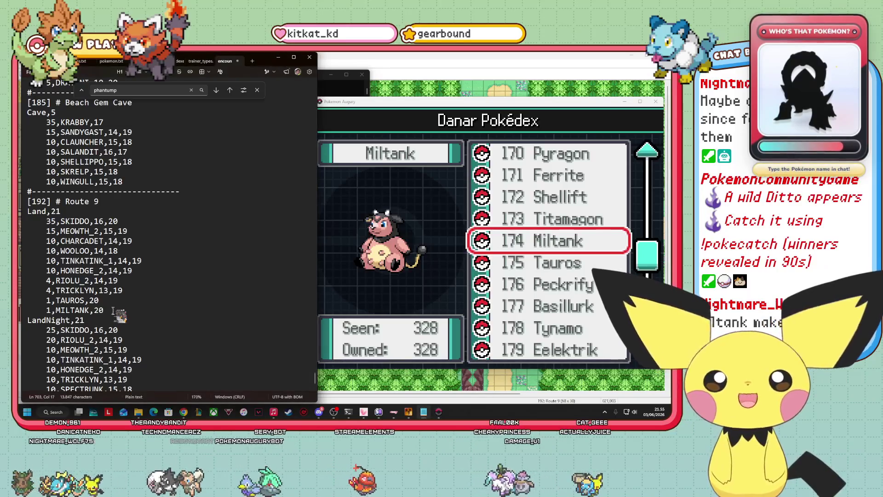
pyautogui.hotkey('alt', 'Tab')
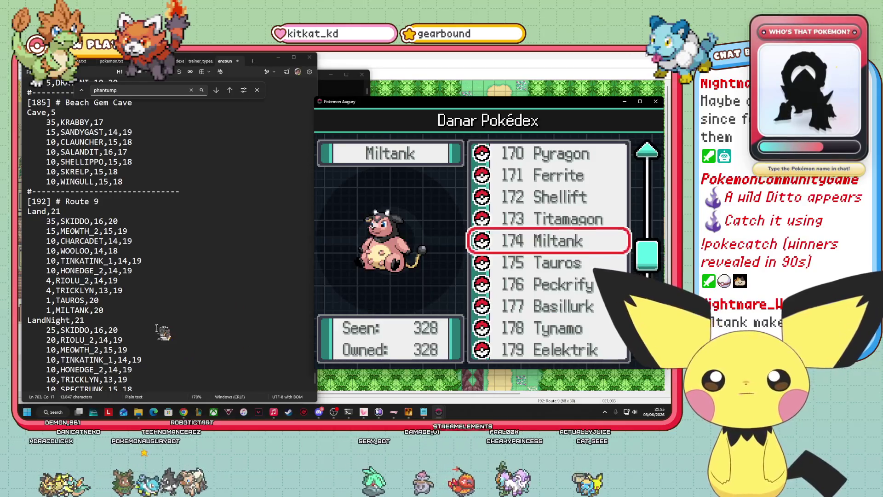
pyautogui.scroll(-2, 165, 342)
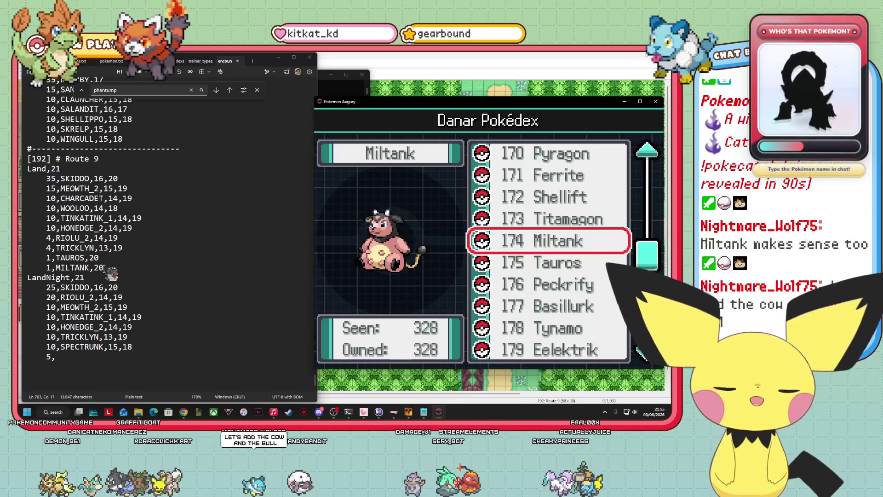
pyautogui.moveTo(104, 268); pyautogui.dragTo(25, 259)
pyautogui.hotkey('ctrl', 'c')
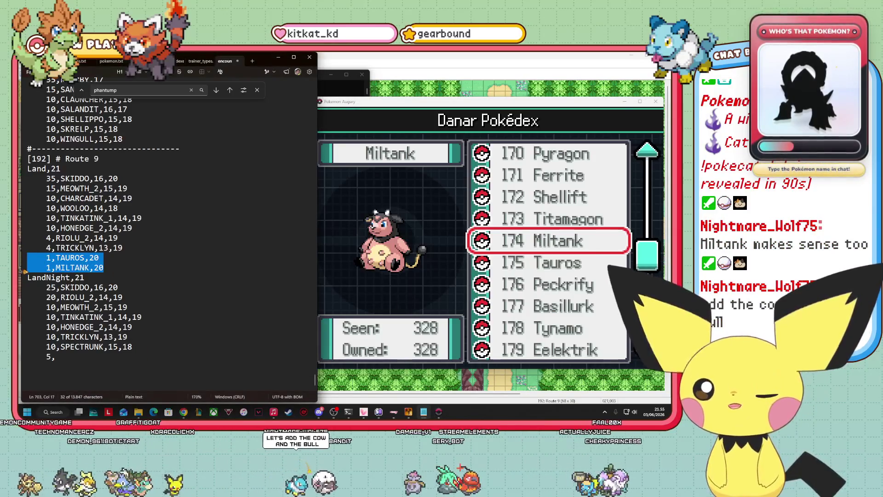
# Paste them over LandNight's unfinished 5, line and remove the extra indentation
pyautogui.click(111, 361)
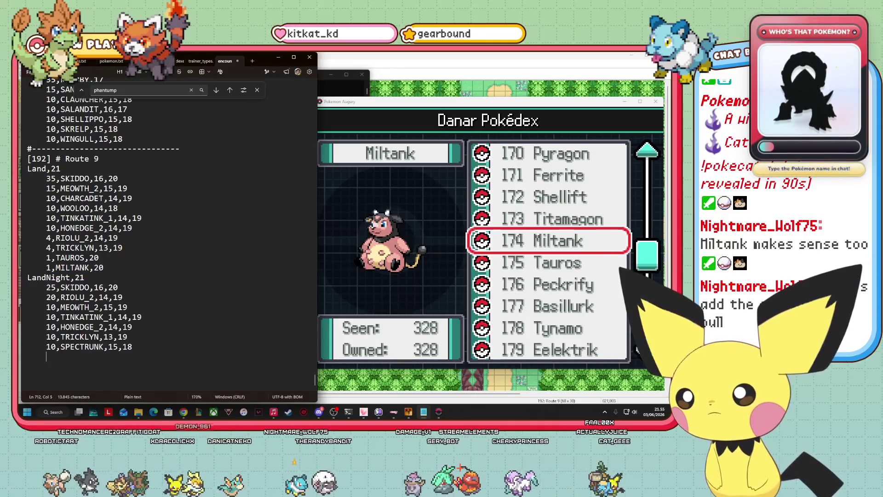
pyautogui.press('BackSpace')
pyautogui.press('BackSpace')
pyautogui.hotkey('ctrl', 'v')
pyautogui.press('Home')
pyautogui.press('BackSpace')
pyautogui.press('BackSpace')
pyautogui.press('BackSpace')
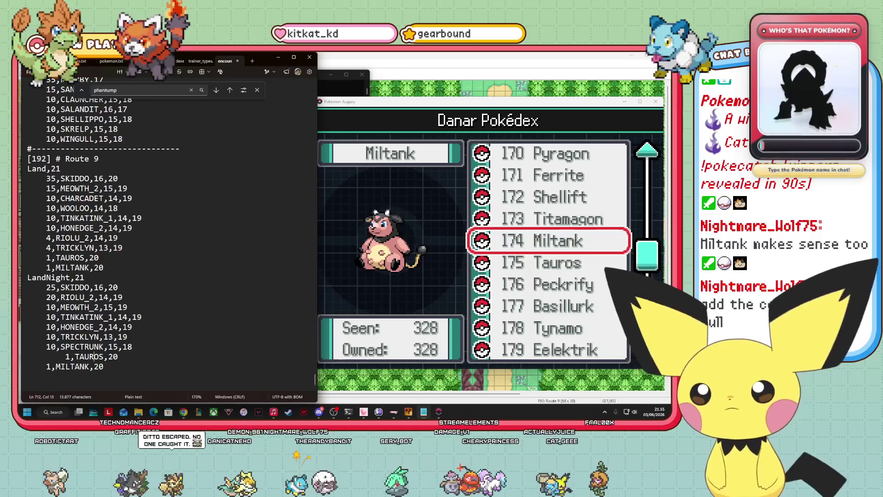
pyautogui.press('BackSpace')
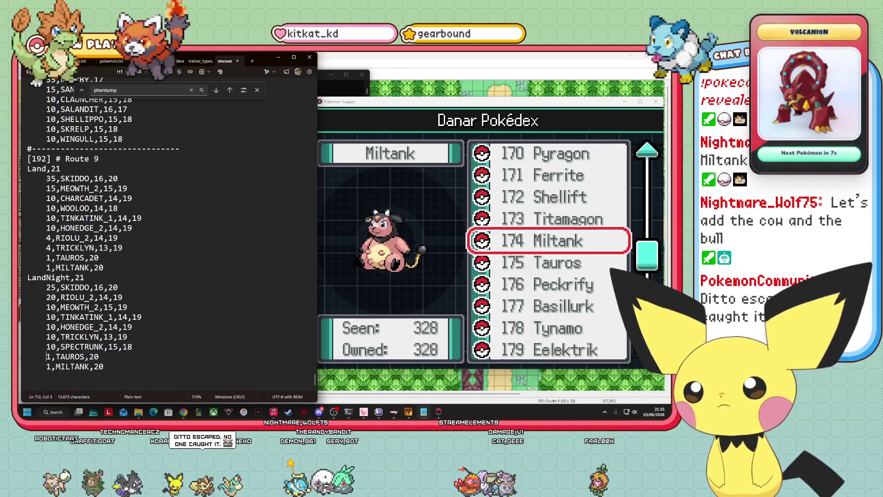
# Step the caret down through the Honedge, Tricklyn and Spectrunk lines to the end of Tauros
pyautogui.click(56, 297)
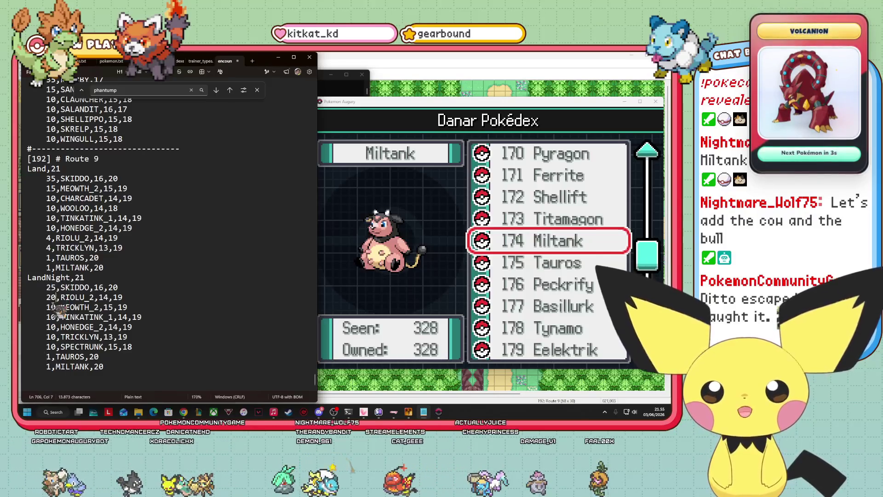
pyautogui.click(54, 327)
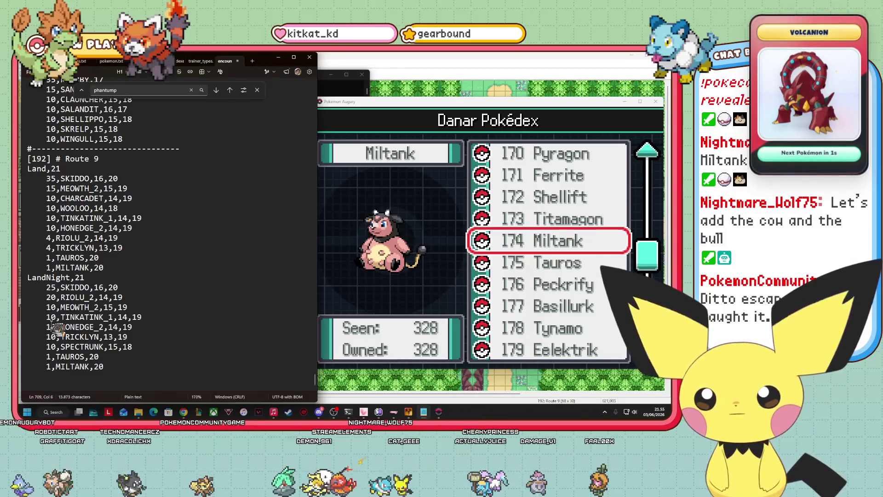
pyautogui.press('Down')
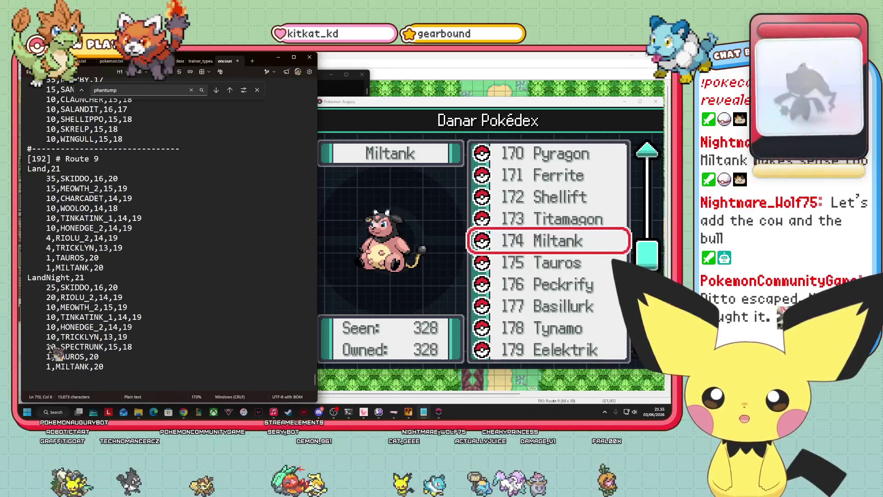
pyautogui.press('Down')
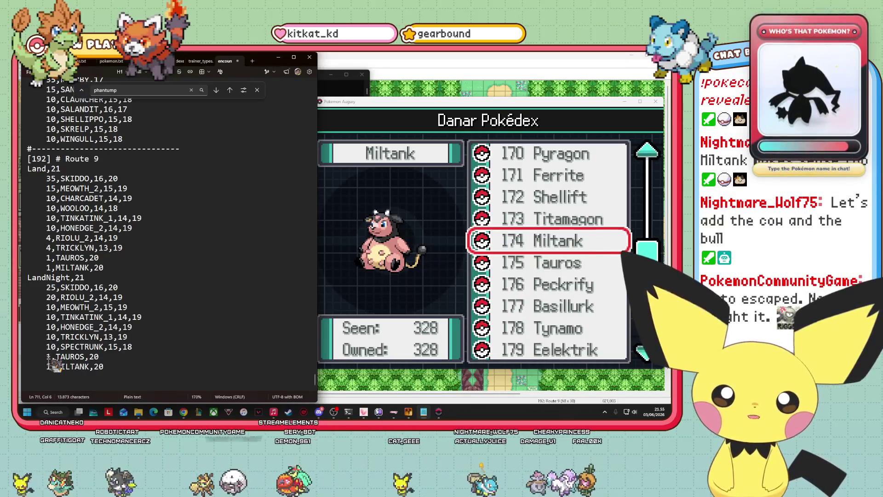
pyautogui.moveTo(78, 412)
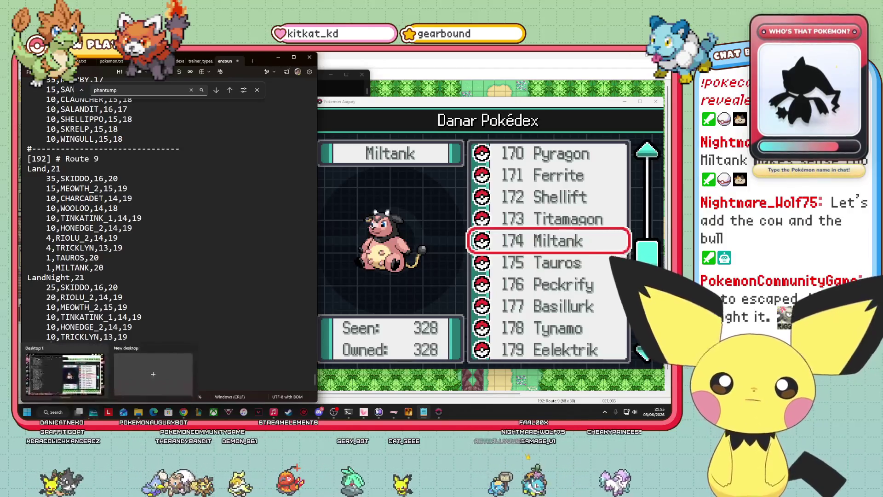
pyautogui.press('Down')
pyautogui.press('End')
# Change Spectrunk's LandNight weight from 10 to 8 and add a new 5, line below it
pyautogui.click(56, 346)
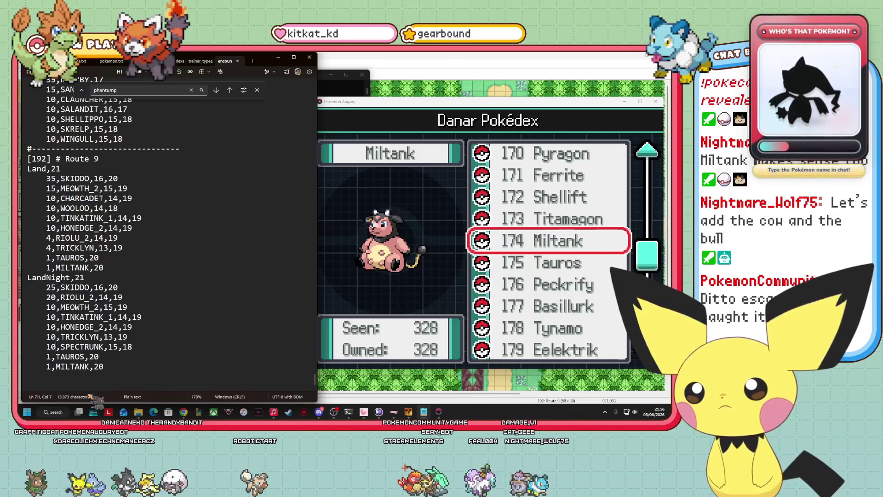
pyautogui.press('BackSpace')
pyautogui.press('BackSpace')
pyautogui.write('8')
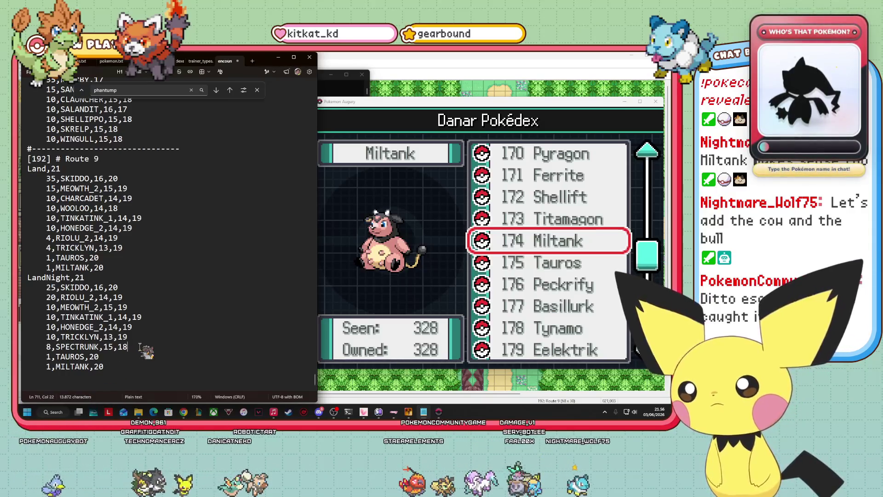
pyautogui.press('Return')
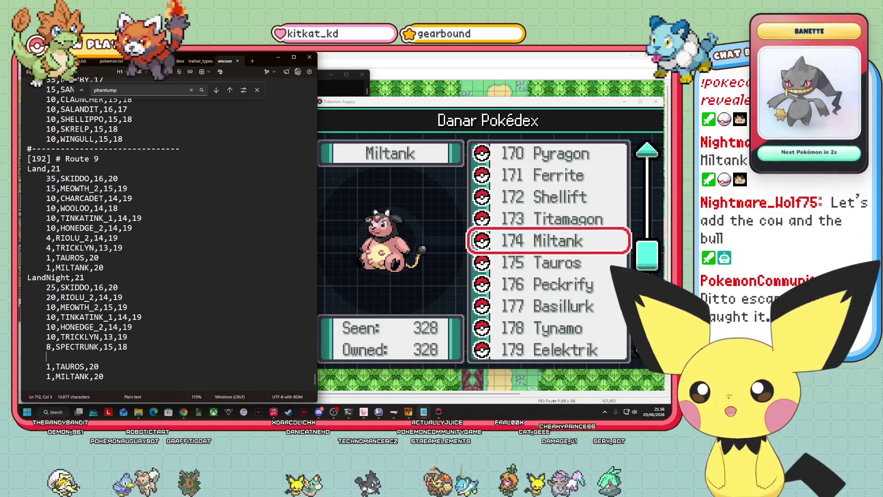
pyautogui.write('5,')
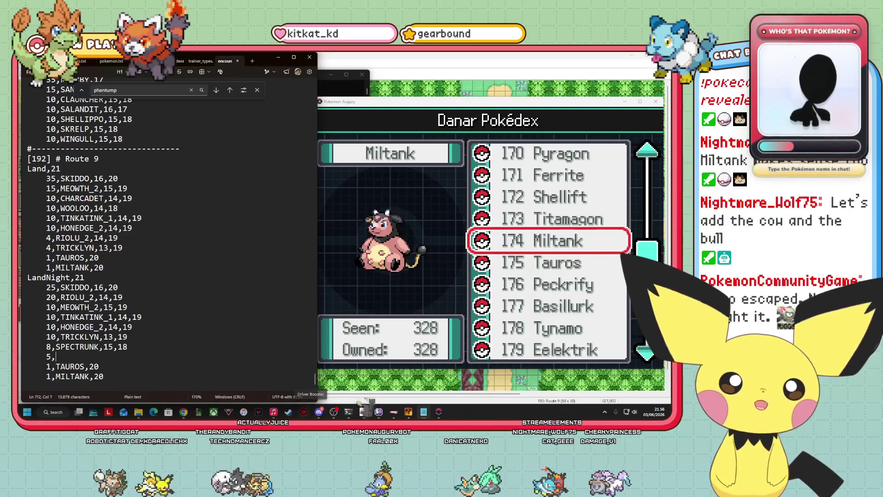
pyautogui.click(439, 412)
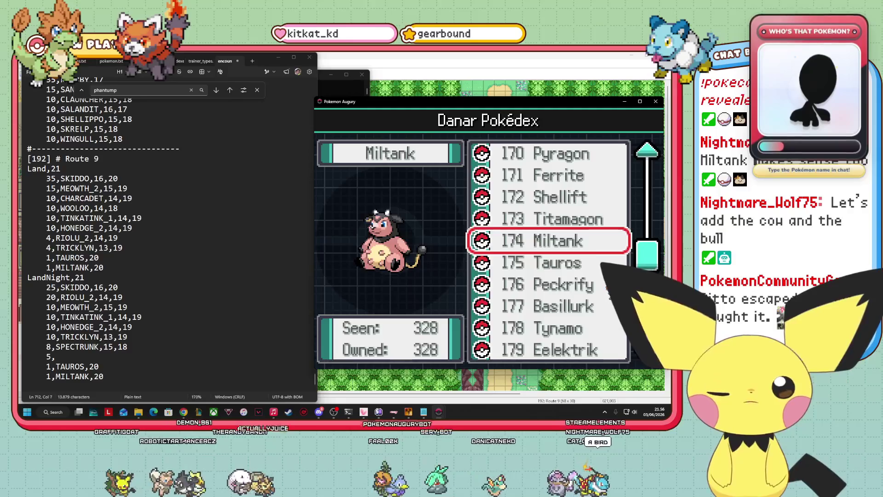
# Browse up the Pokédex list past Mawile, Meowth and Lycanroc to 011 Quailor
pyautogui.press('z')
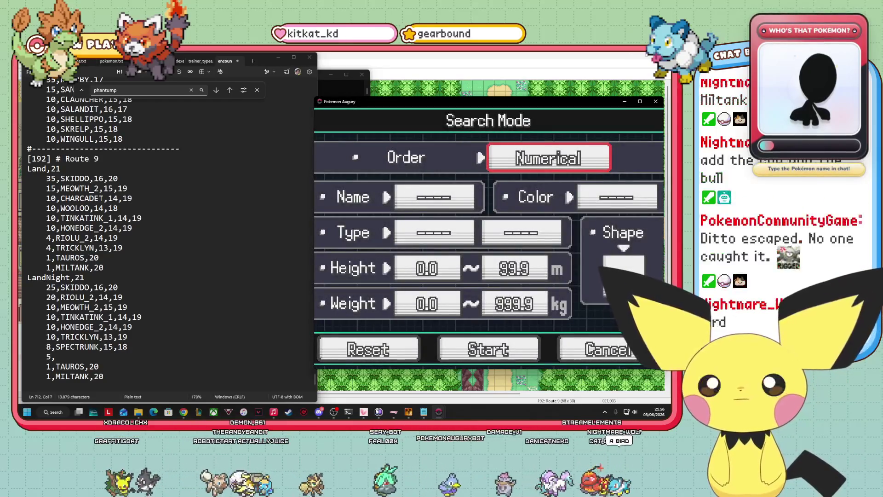
pyautogui.press('Escape')
pyautogui.press('Down')
pyautogui.press('Down')
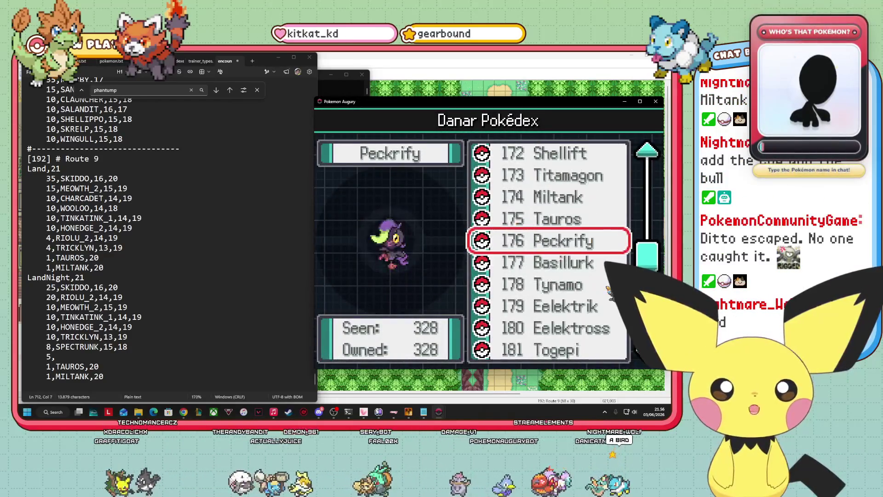
pyautogui.press('Down')
pyautogui.press('Down')
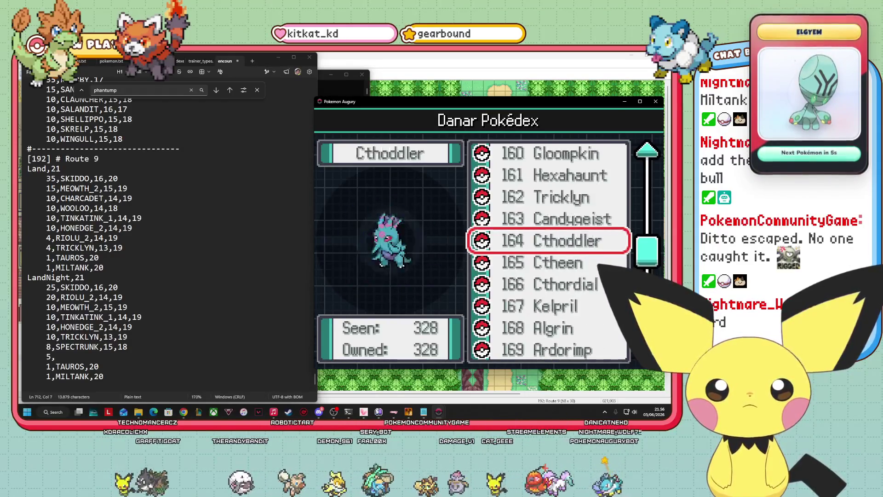
pyautogui.press('Up')
pyautogui.press('Up')
pyautogui.press('Up')
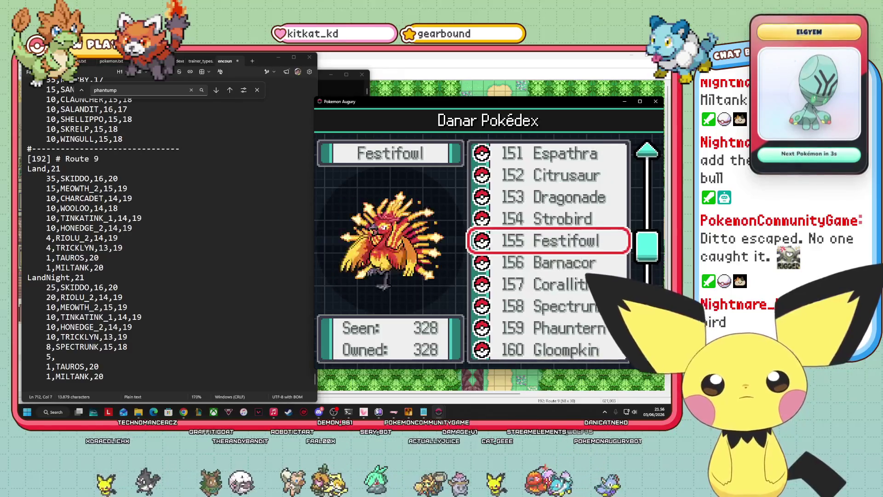
pyautogui.press('Up')
pyautogui.press('Up')
pyautogui.press('Up')
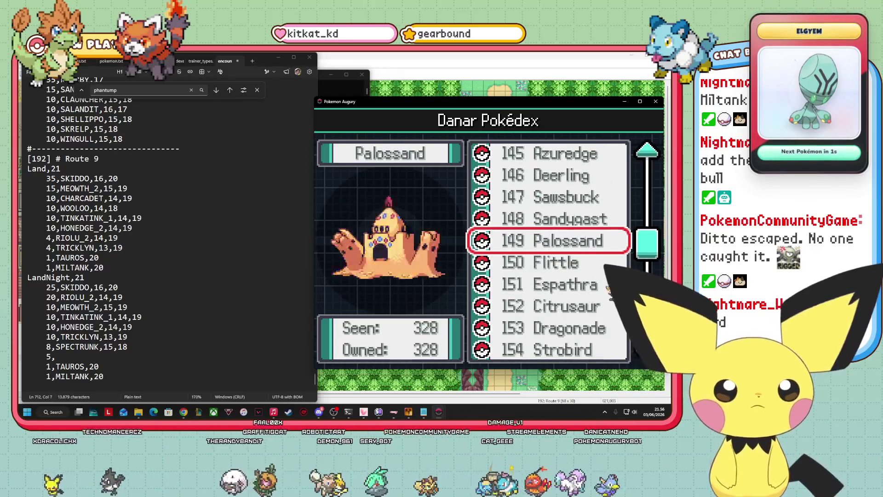
pyautogui.press('Up')
pyautogui.press('Up')
pyautogui.press('Up')
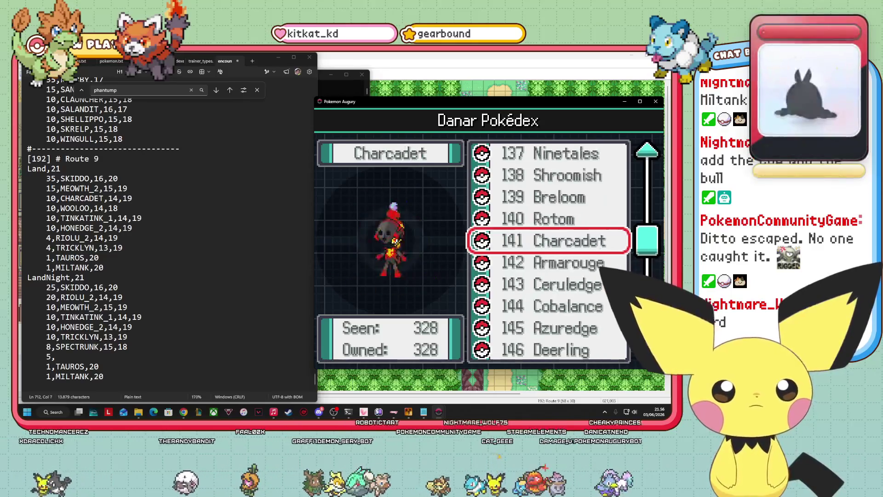
pyautogui.press('Up')
pyautogui.press('Up')
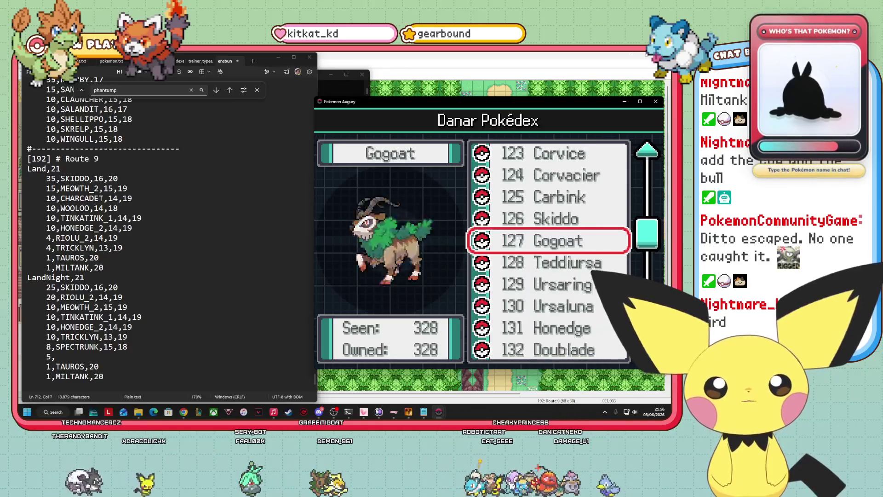
pyautogui.press('Up')
pyautogui.press('Up')
pyautogui.press('Up')
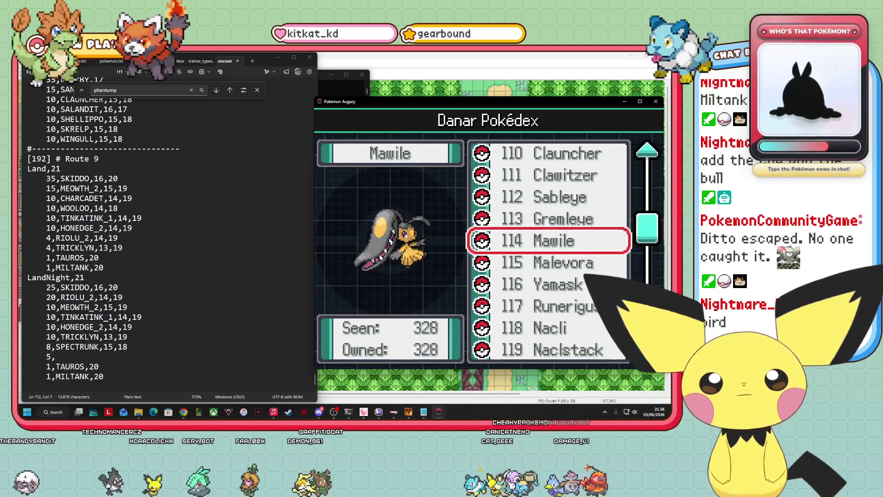
pyautogui.press('Up')
pyautogui.press('Up')
pyautogui.press('Up')
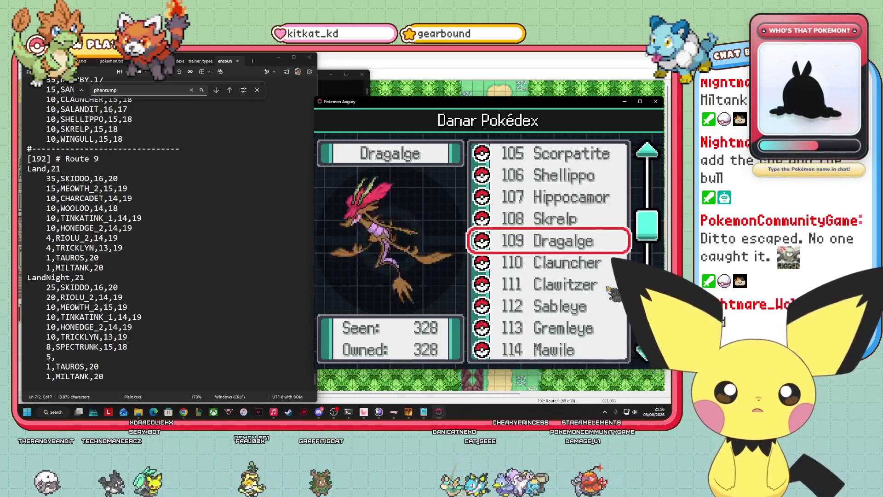
pyautogui.press('Up')
pyautogui.press('Up')
pyautogui.press('Up')
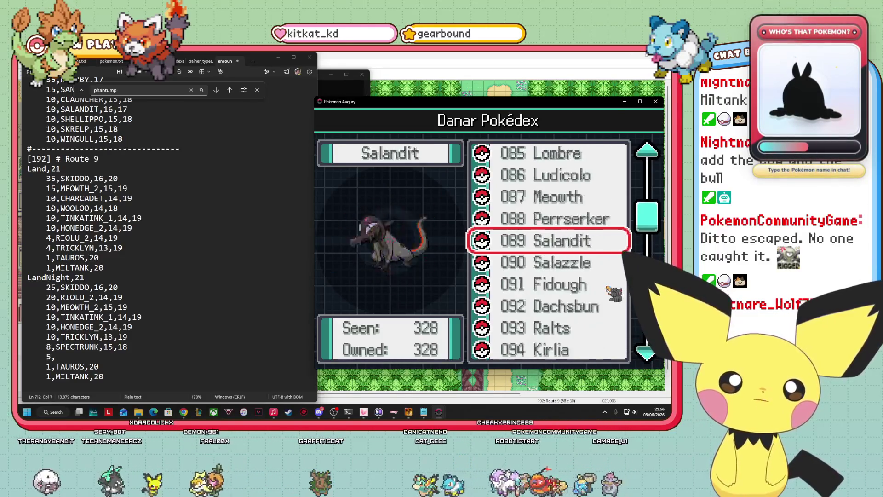
pyautogui.press('Up')
pyautogui.press('Up')
pyautogui.press('Up')
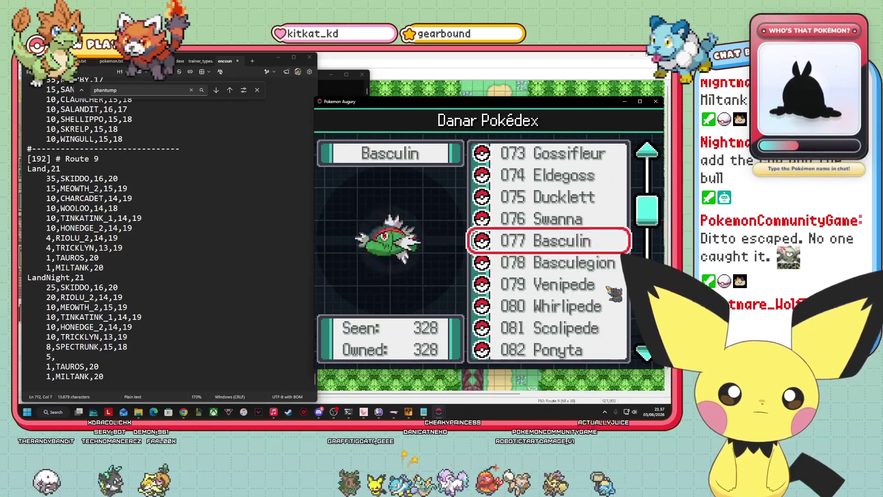
pyautogui.press('Up')
pyautogui.press('Up')
pyautogui.press('Up')
pyautogui.press('Up')
pyautogui.press('Up')
pyautogui.press('Up')
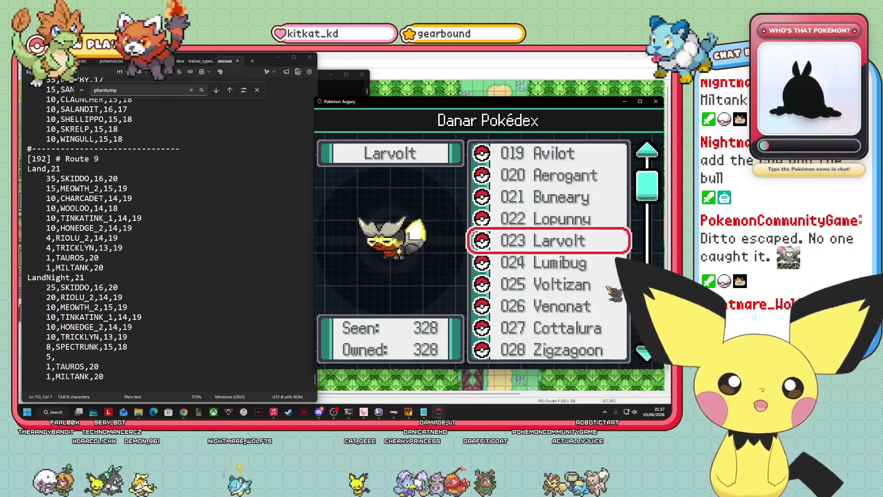
pyautogui.press('Up')
pyautogui.press('Up')
pyautogui.press('Up')
pyautogui.press('Up')
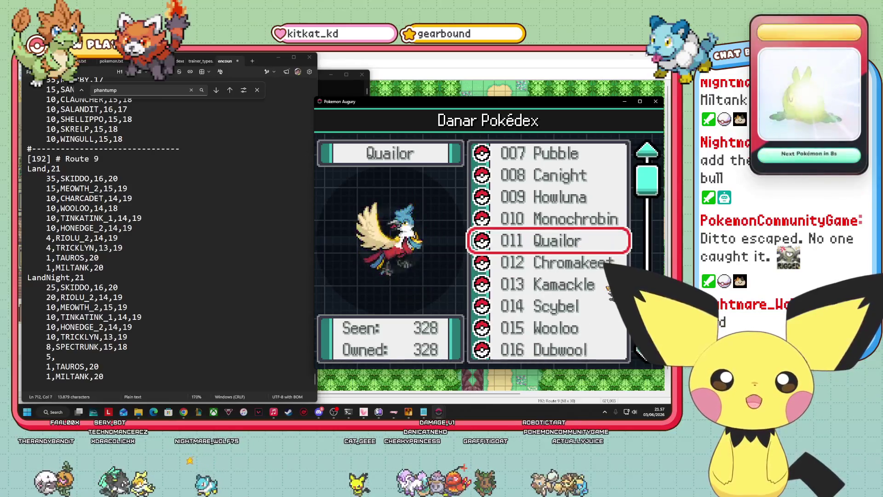
# Open Quailor's entry, view its evolution method and encounter counts, then return to the list
pyautogui.press('Return')
pyautogui.press('Right')
pyautogui.press('Right')
pyautogui.press('Right')
pyautogui.press('Right')
pyautogui.press('Left')
pyautogui.press('Return')
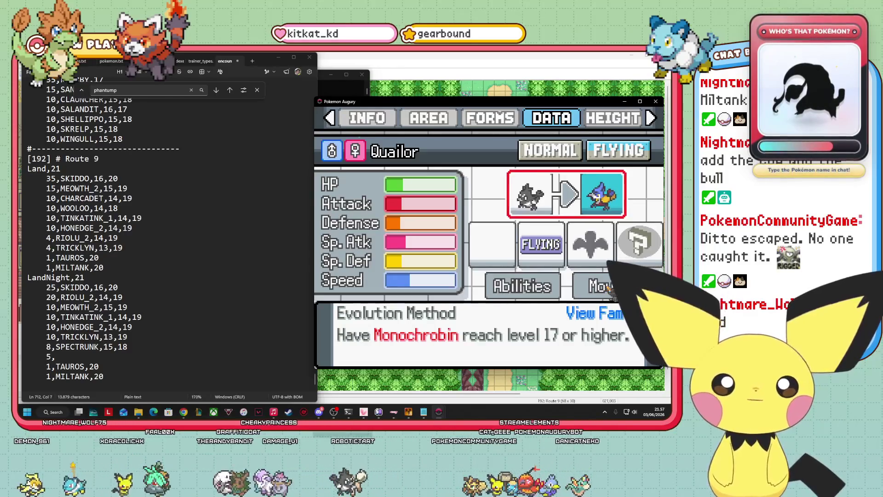
pyautogui.press('Down')
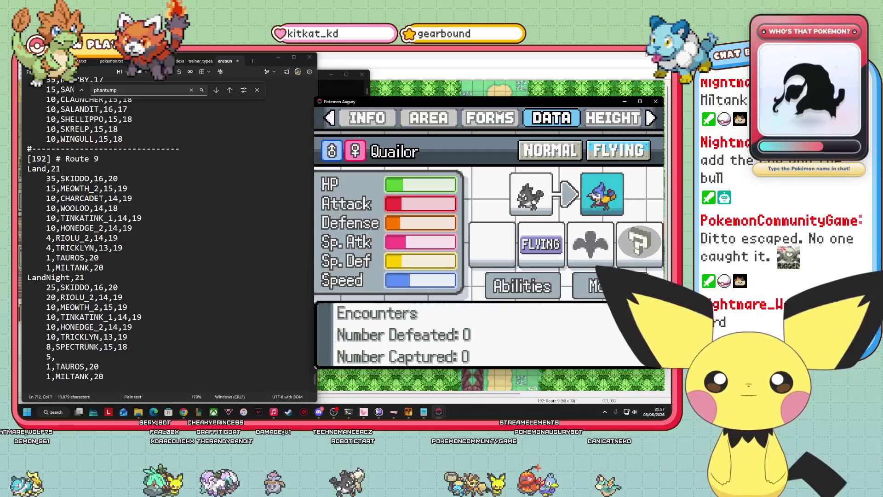
pyautogui.press('Escape')
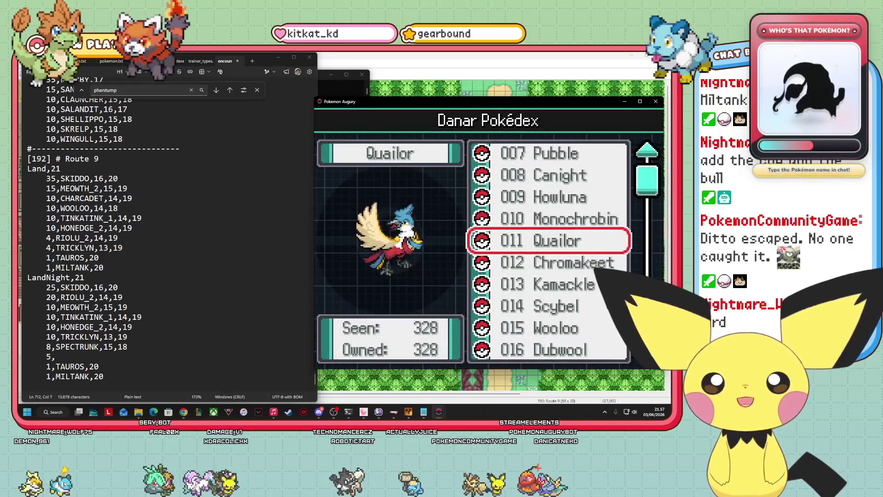
pyautogui.click(60, 357)
pyautogui.write('QUAILOR,19')
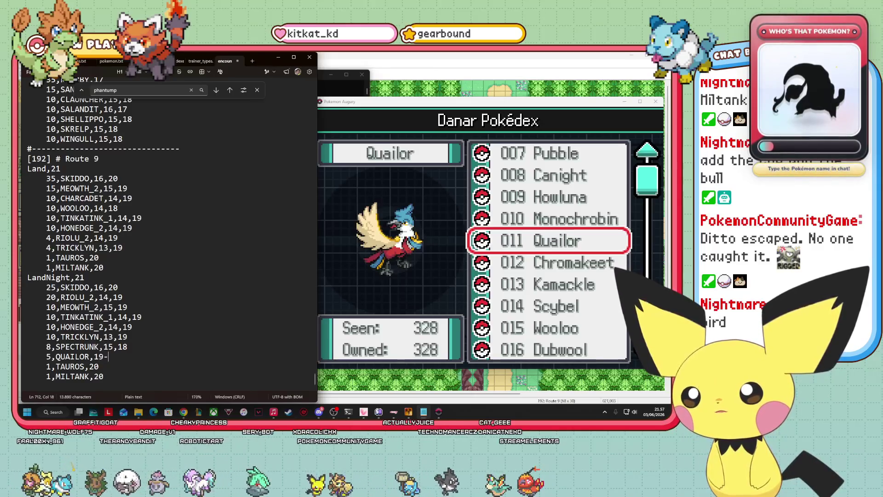
# Finish the line as 5,QUAILOR,19,21, replacing the dash with a comma, and exit the Pokédex
pyautogui.write('21')
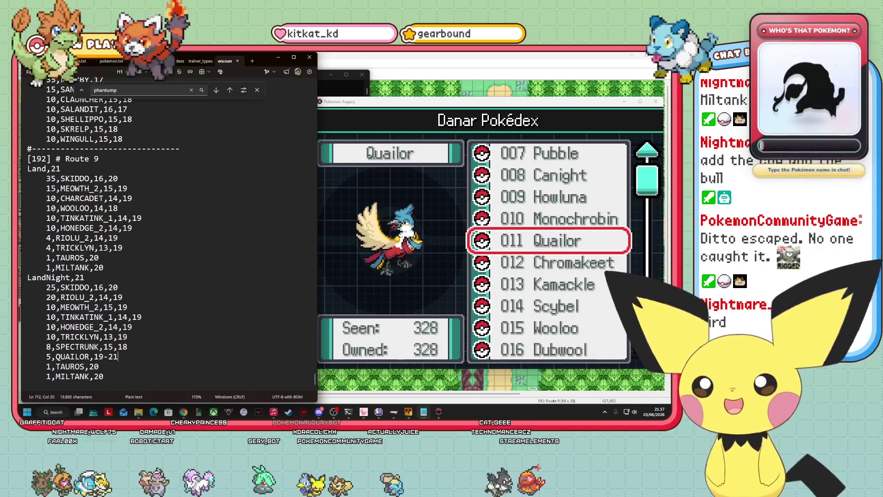
pyautogui.press('Left')
pyautogui.press('Left')
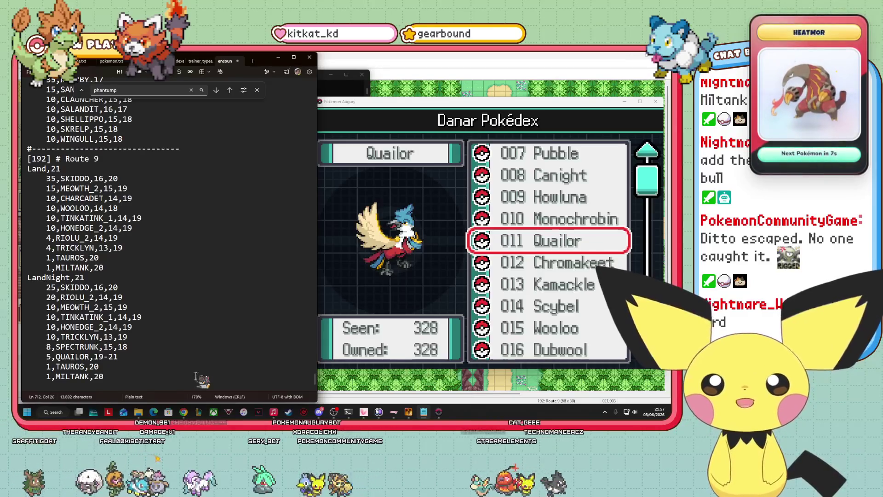
pyautogui.press('BackSpace')
pyautogui.write(',')
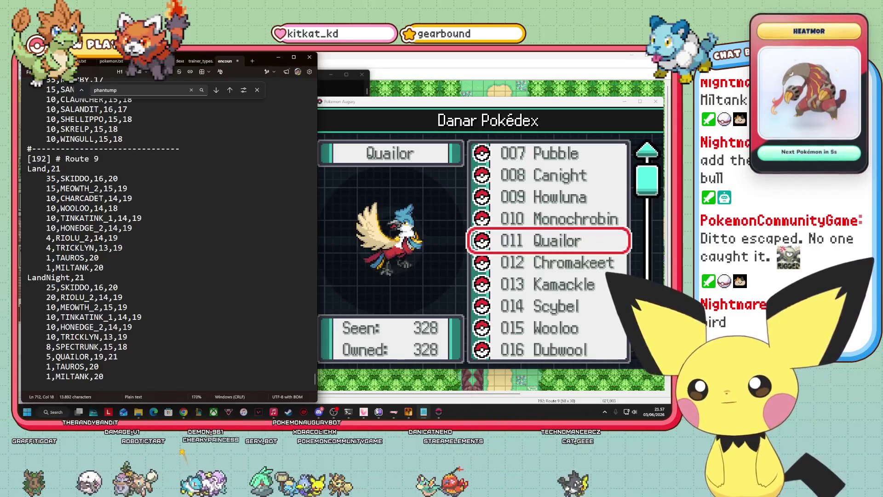
pyautogui.click(124, 298)
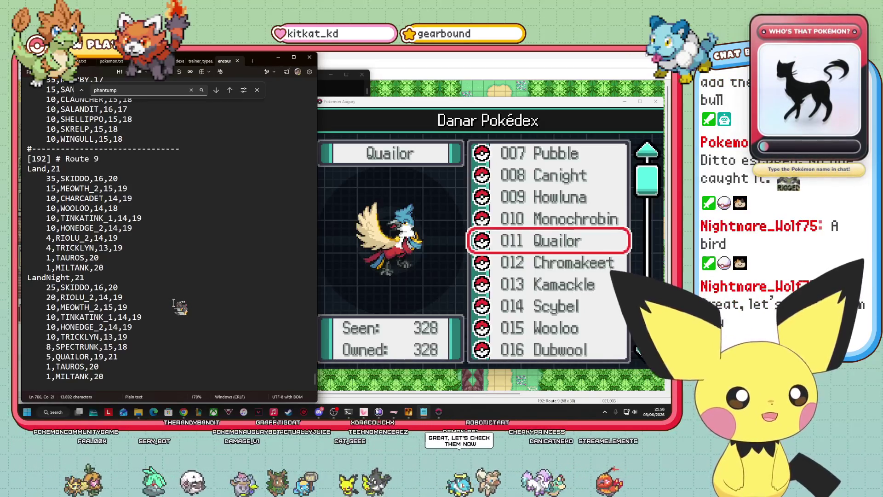
pyautogui.press('x')
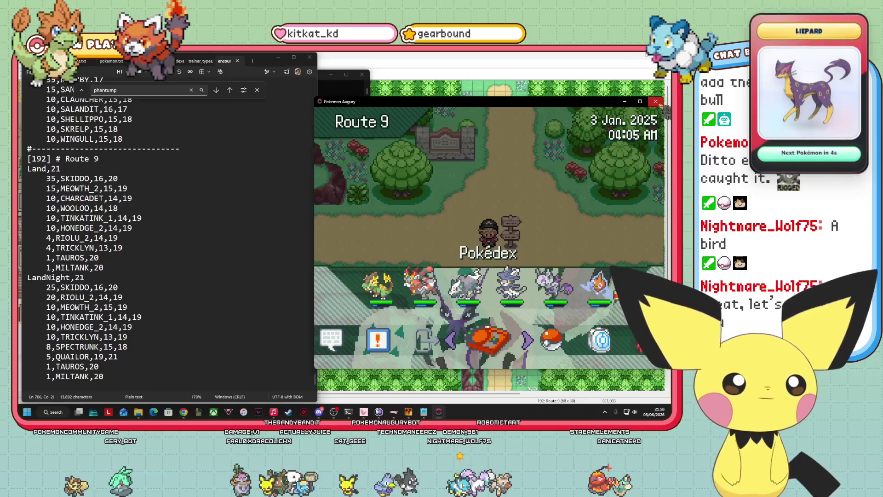
# Close the running game, glance at encounters.txt, then launch a fresh playtest from the Route 9 map
pyautogui.click(656, 101)
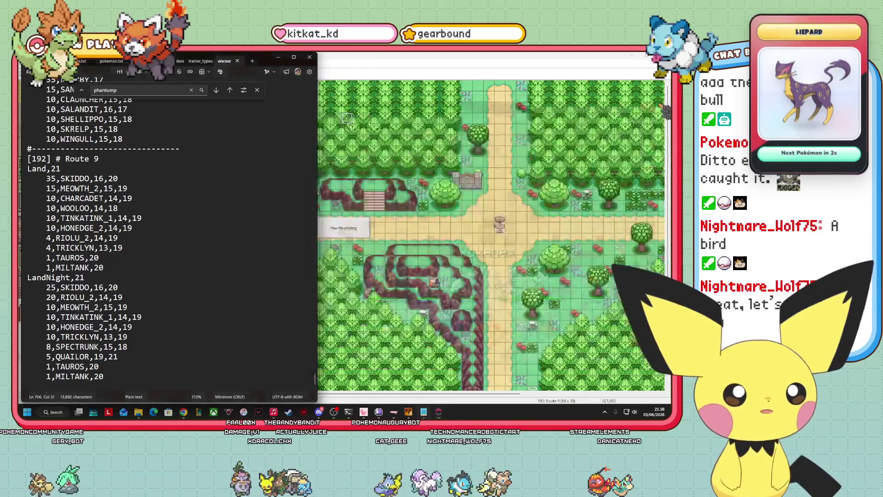
pyautogui.hotkey('alt', 'Tab')
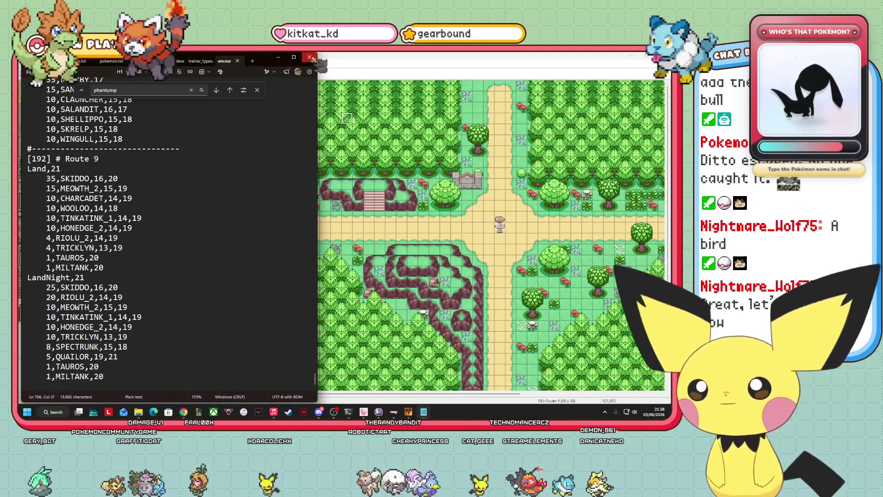
pyautogui.hotkey('alt', 'Tab')
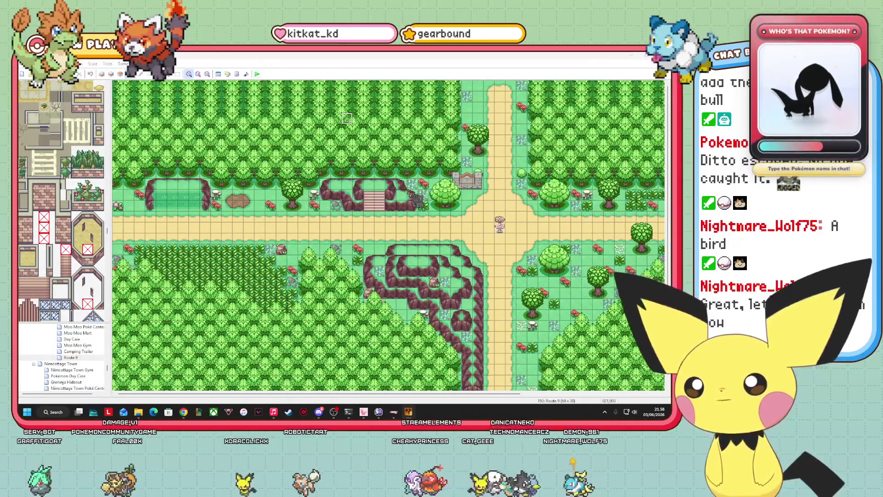
pyautogui.press('F12')
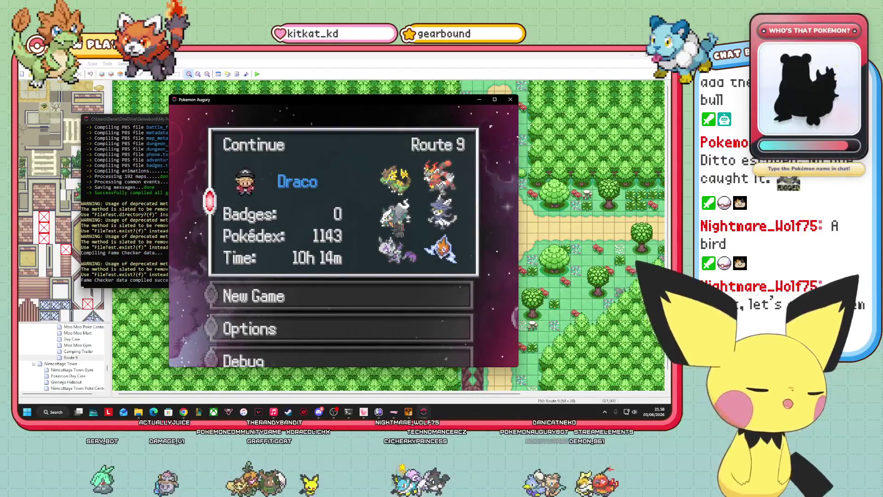
# Continue the Route 9 save, open and close the pause menu, and walk left along Route 9
pyautogui.press('Return')
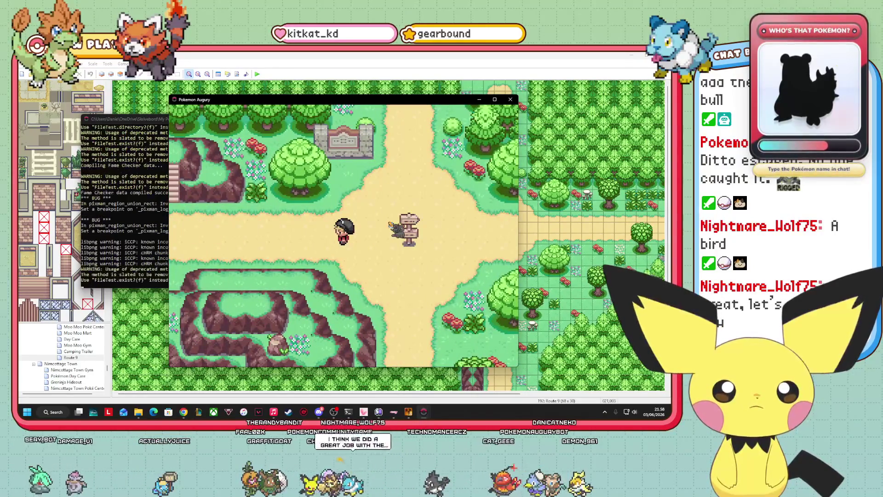
pyautogui.press('Escape')
pyautogui.press('Escape')
pyautogui.press('Left')
pyautogui.press('Left')
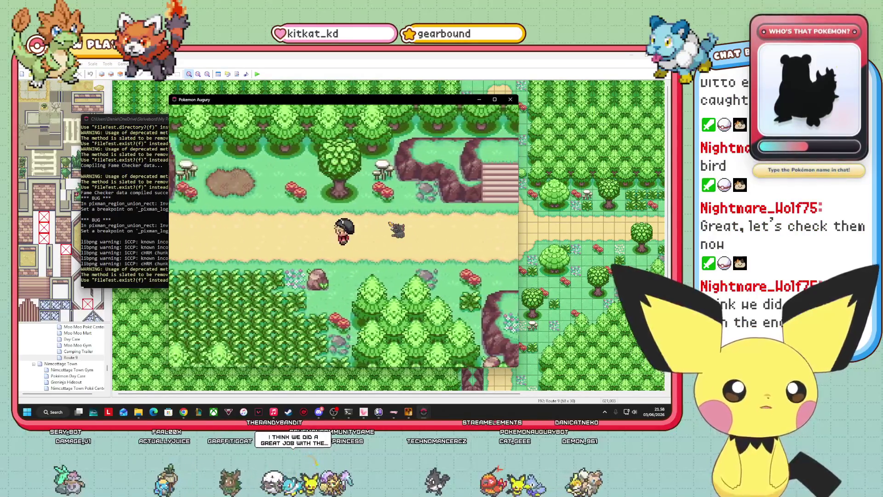
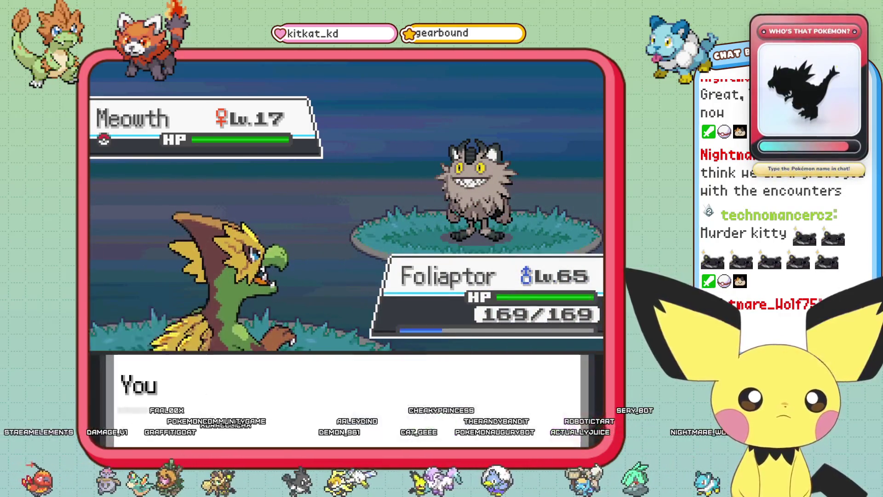
# Flee the wild Meowth, walk back by the path into the grass, and run from the Spectrunk
pyautogui.press('Up')
pyautogui.press('Left')
pyautogui.press('Down')
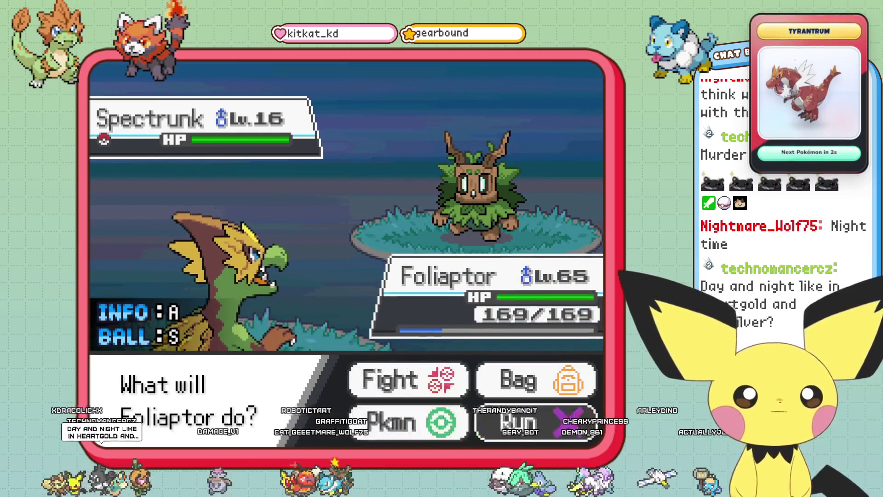
pyautogui.press('Return')
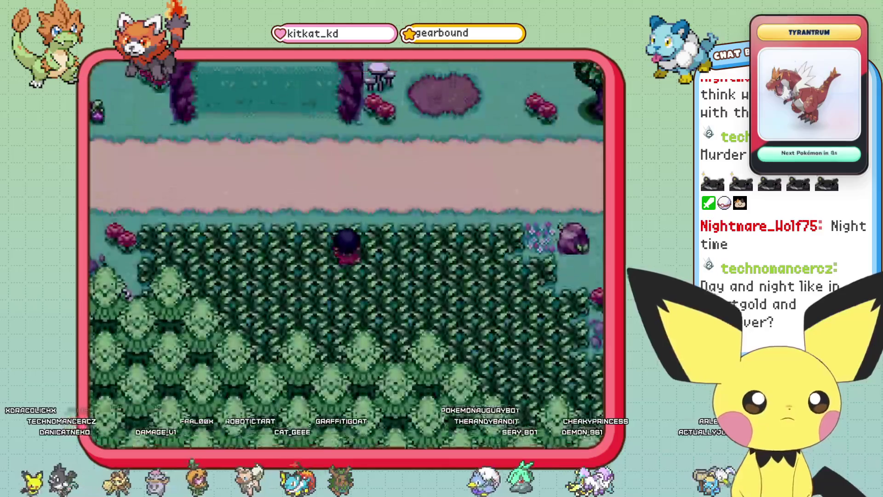
# Walk right along the path, turn north at the signpost crossroads up the forest path, and pause
pyautogui.press('Up')
pyautogui.press('Right')
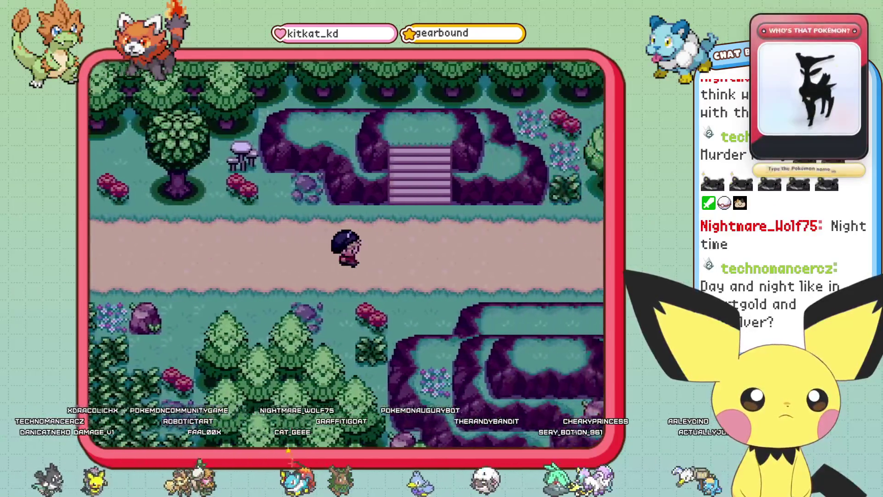
pyautogui.press('Right')
pyautogui.press('Up')
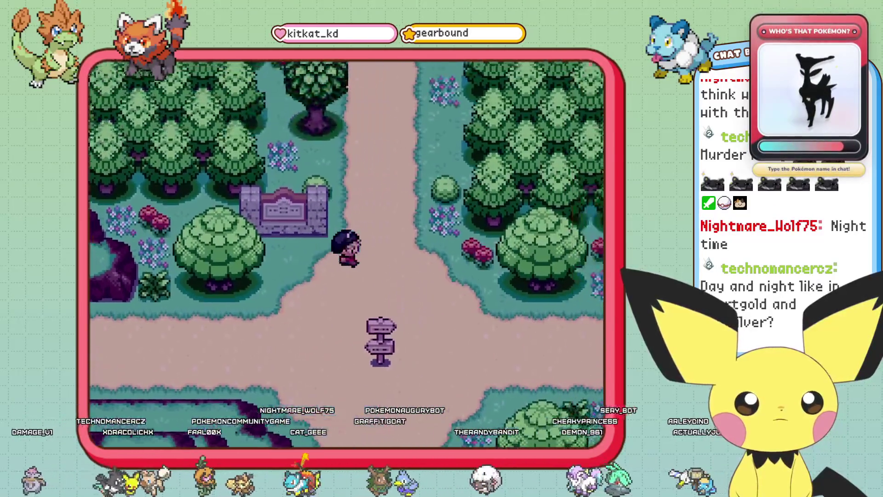
pyautogui.press('Up')
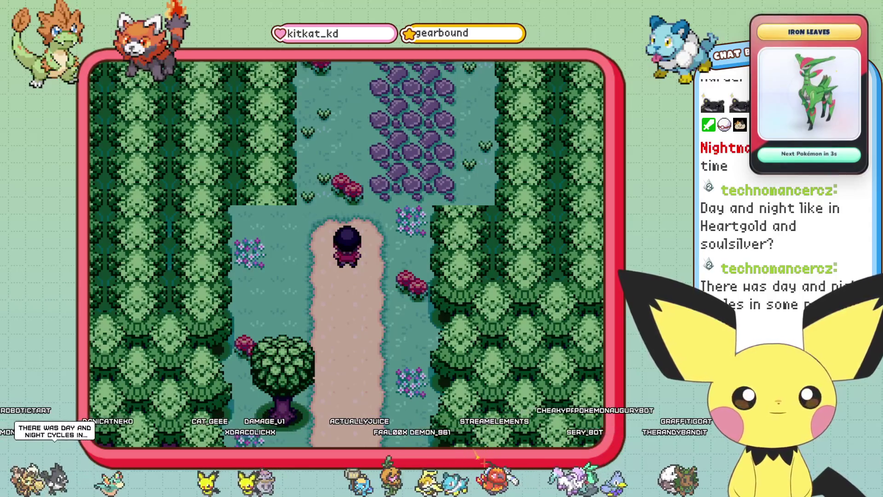
pyautogui.press('Escape')
pyautogui.press('Left')
pyautogui.press('Left')
pyautogui.press('Left')
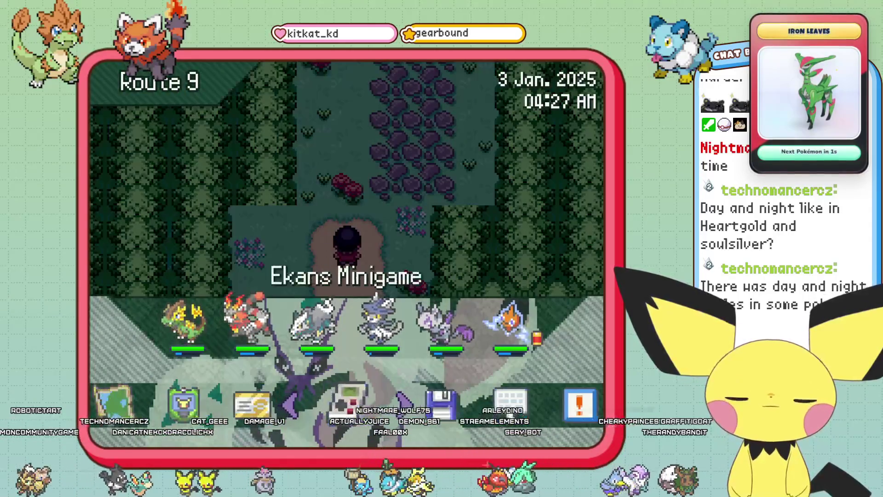
# Open the Debug PBS editor for map_connections.txt from the pause menu
pyautogui.press('Left')
pyautogui.press('Left')
pyautogui.press('Left')
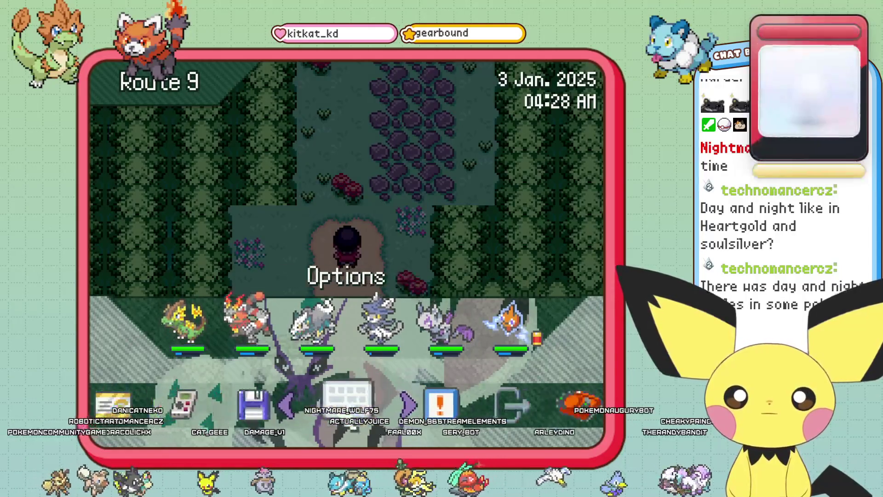
pyautogui.press('Return')
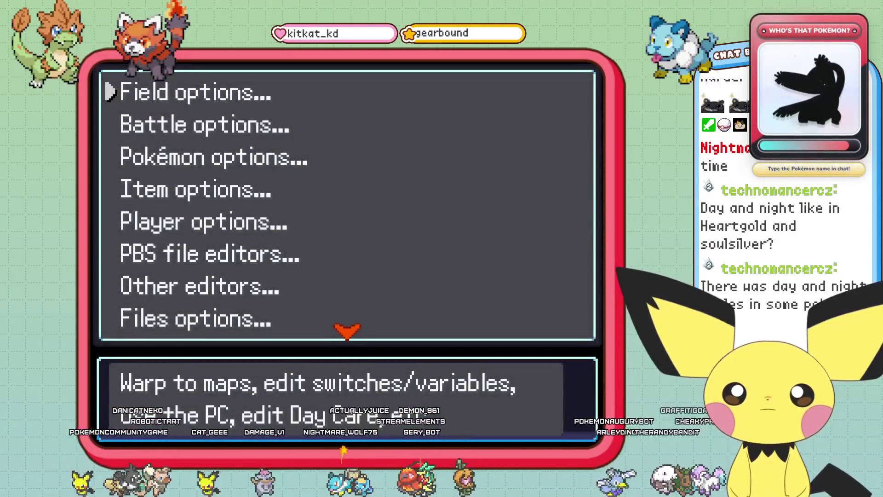
pyautogui.press('Down')
pyautogui.press('Down')
pyautogui.press('Down')
pyautogui.press('Down')
pyautogui.press('Down')
pyautogui.press('Return')
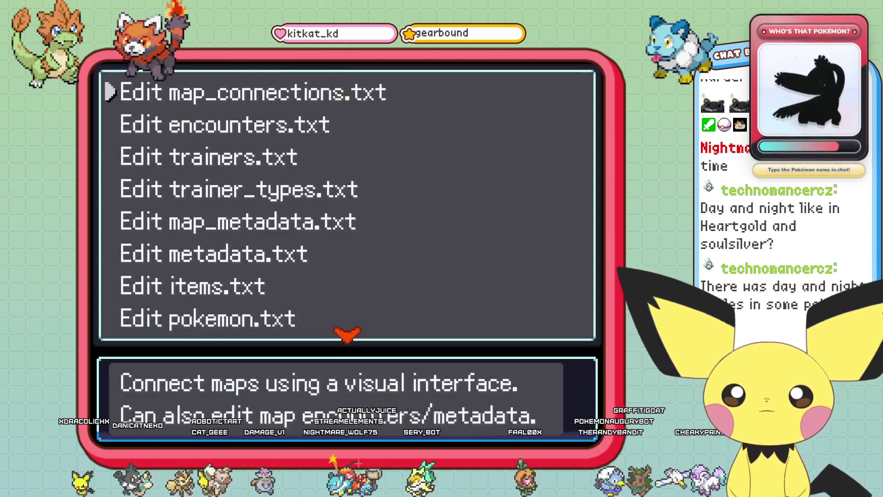
pyautogui.press('Return')
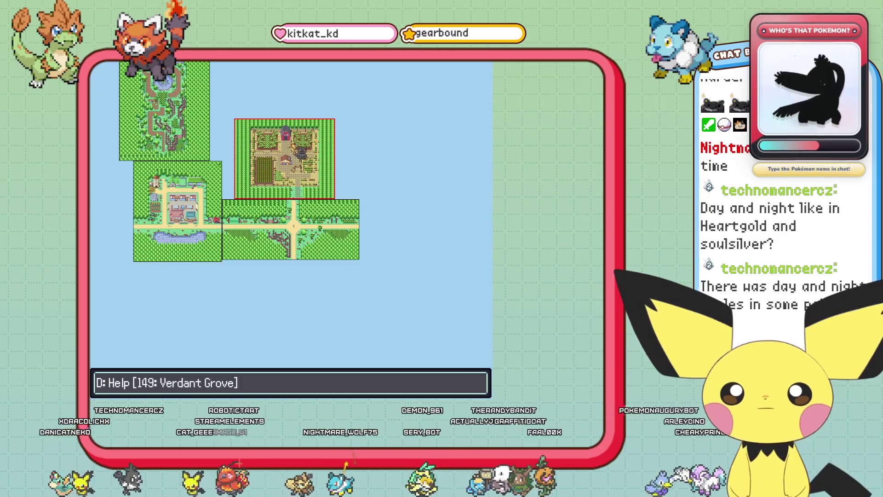
# Nudge Verdant Grove slightly left, answer the save and exit prompts, and return to Route 9
pyautogui.moveTo(299, 152); pyautogui.dragTo(295, 152)
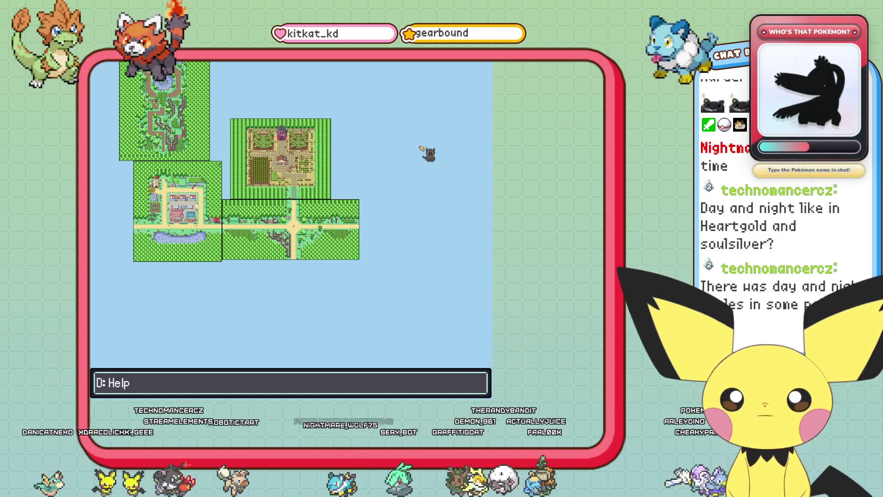
pyautogui.press('Escape')
pyautogui.press('Return')
pyautogui.press('Escape')
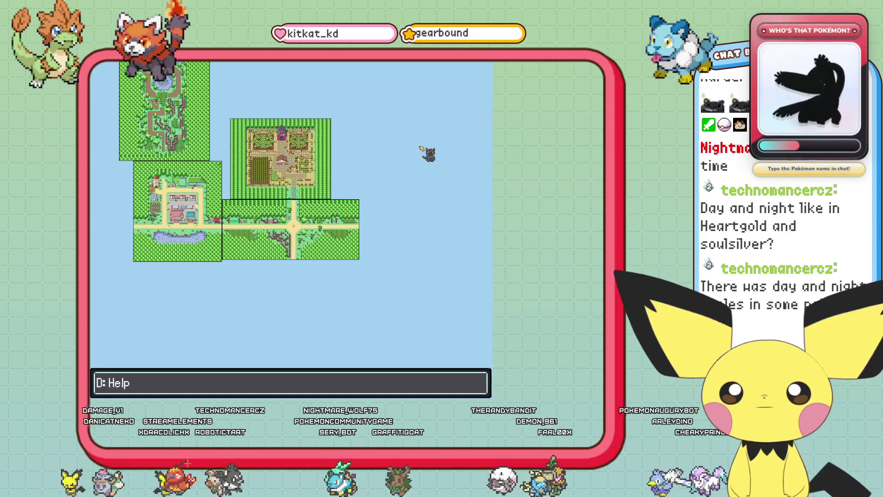
pyautogui.press('Escape')
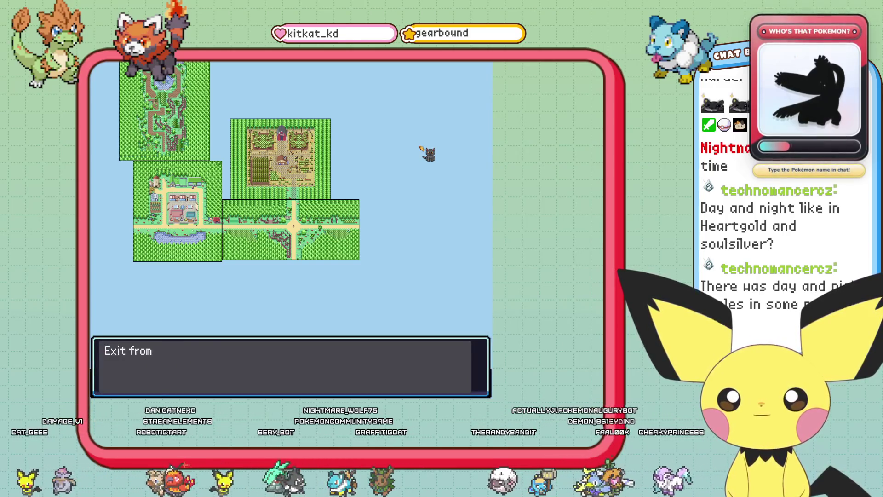
pyautogui.press('Return')
pyautogui.press('Escape')
pyautogui.press('Escape')
pyautogui.press('Escape')
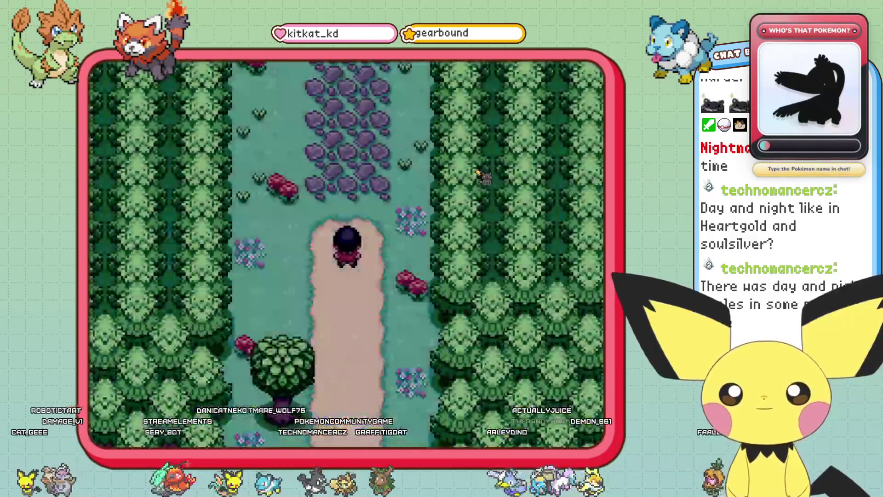
pyautogui.press('Left')
pyautogui.press('Left')
pyautogui.press('Left')
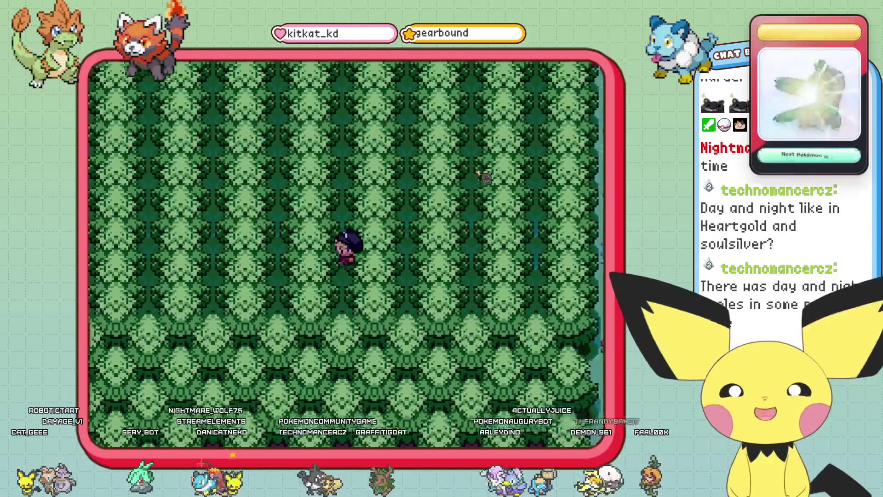
# Walk left off the forest path into the dense trees
pyautogui.press('Left')
pyautogui.press('Left')
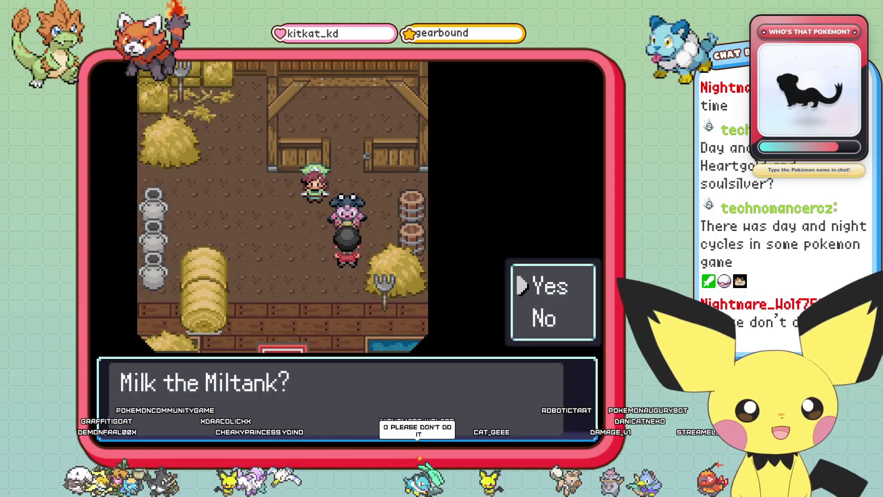
# Milk the Miltank and receive a Moomoo Milk in the Medicine pocket
pyautogui.press('Return')
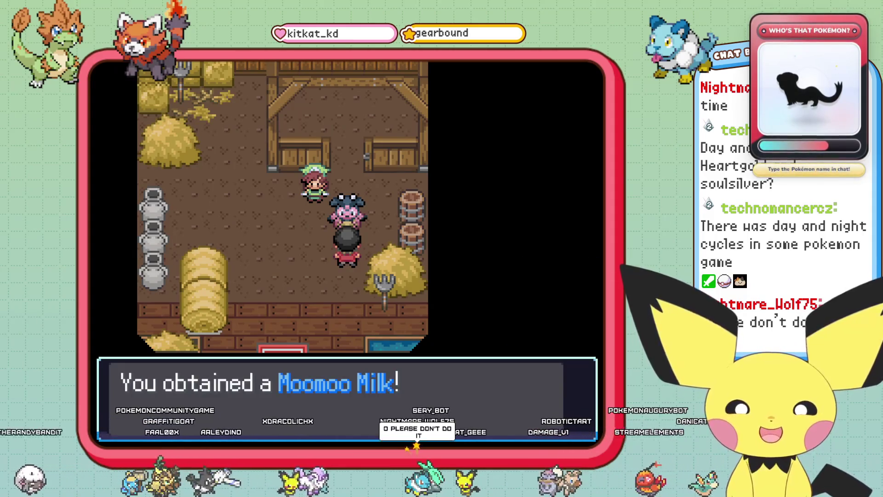
pyautogui.press('Return')
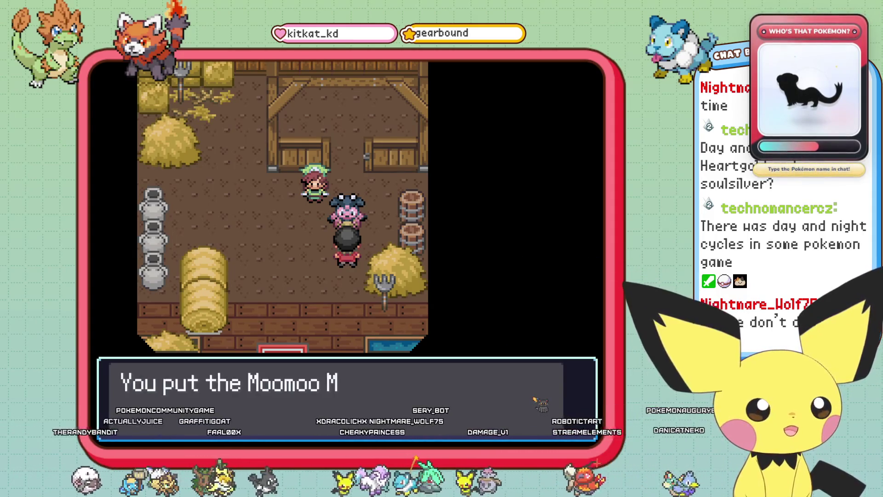
pyautogui.press('Return')
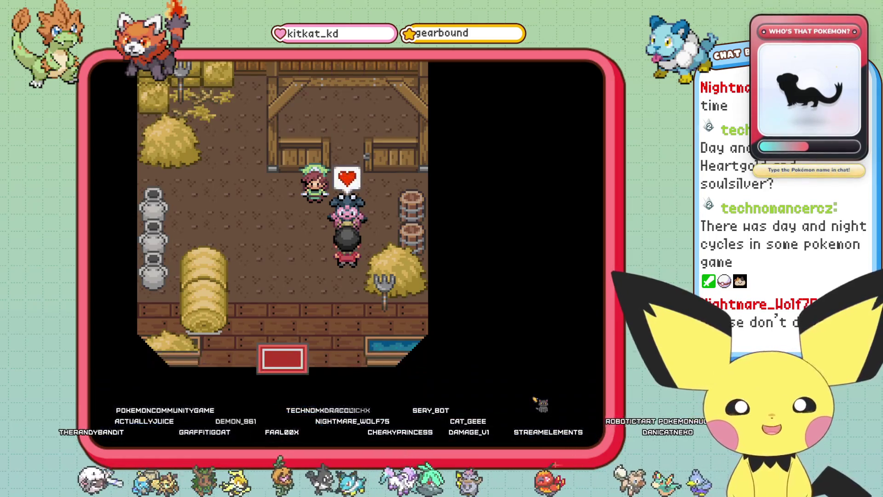
# Walk around the Miltank in the barn, face it, and talk to it again
pyautogui.press('Left')
pyautogui.press('Up')
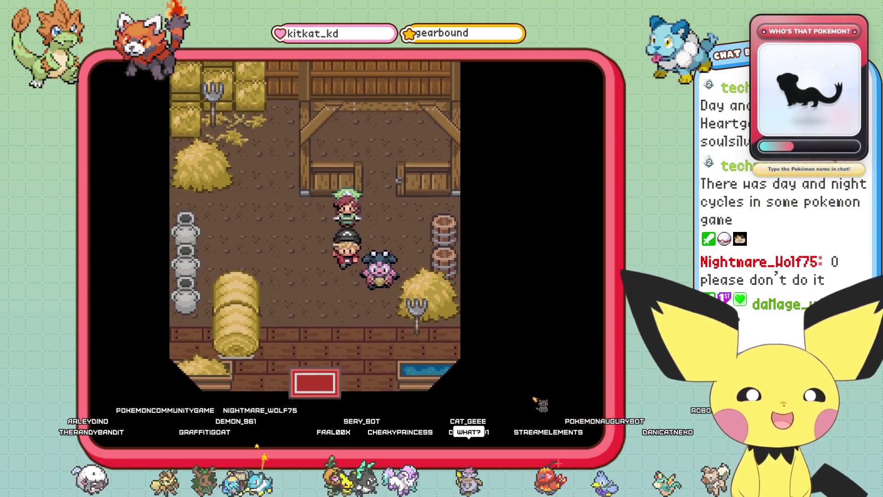
pyautogui.press('Down')
pyautogui.press('Left')
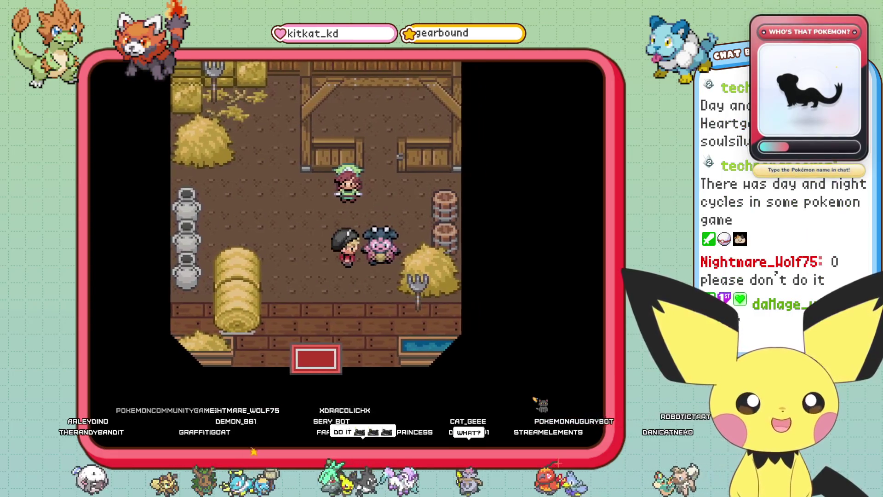
pyautogui.press('Left')
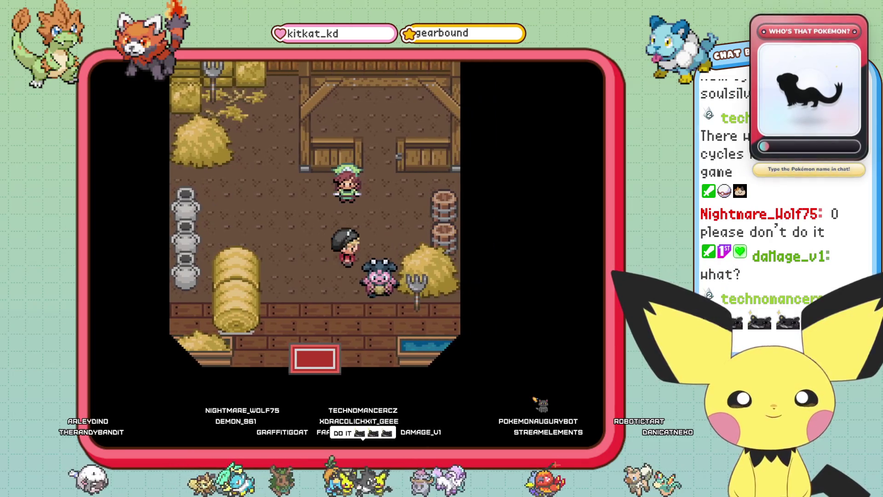
pyautogui.press('Down')
pyautogui.press('x')
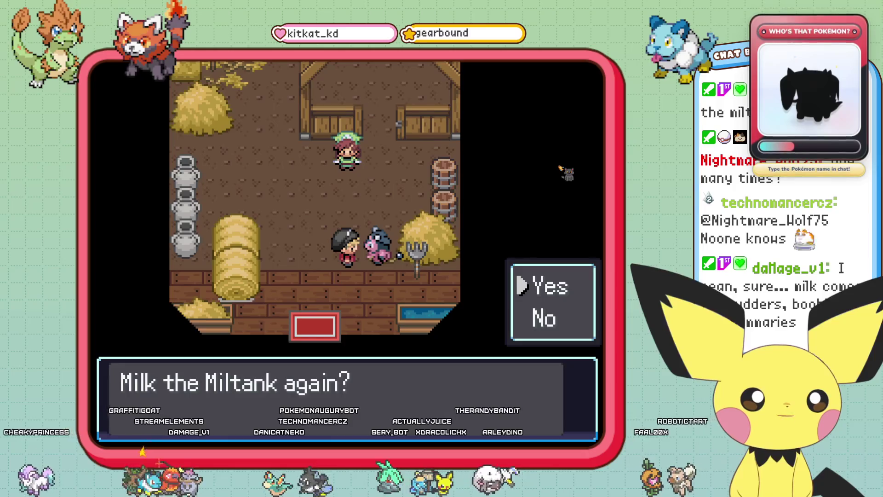
# Answer Yes and milk the Miltank repeatedly, storing each extra Moomoo Milk
pyautogui.press('Down')
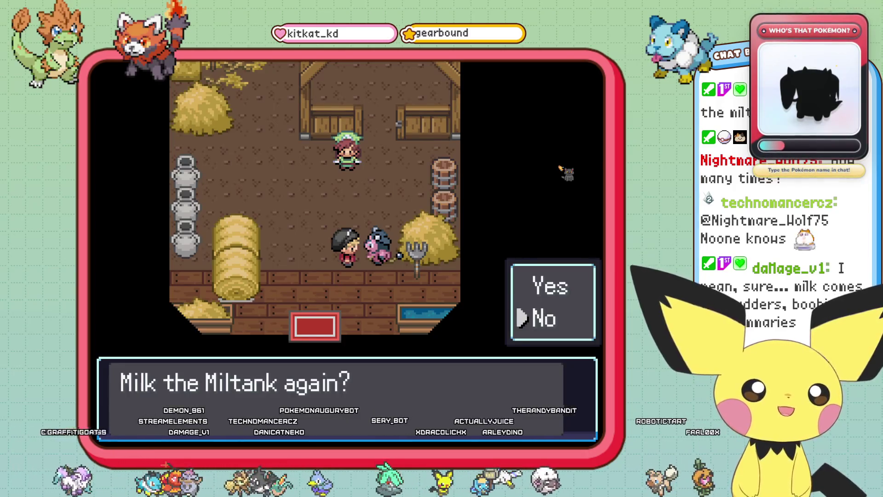
pyautogui.press('Up')
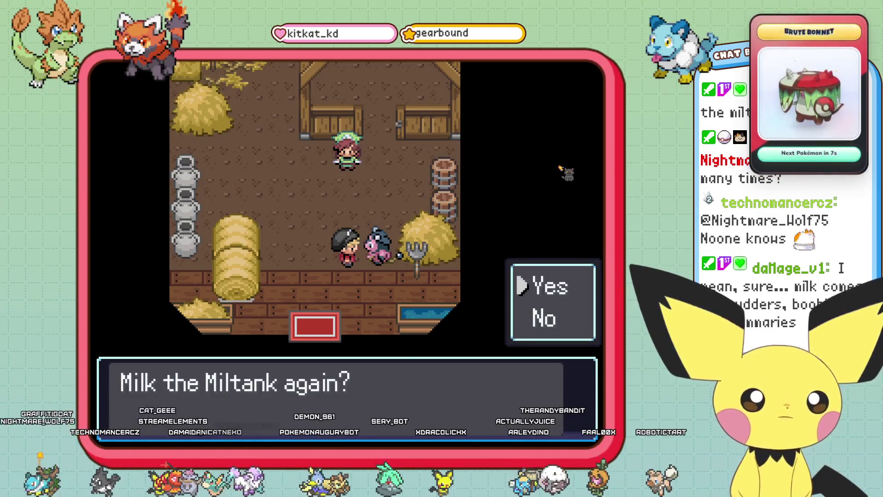
pyautogui.press('Return')
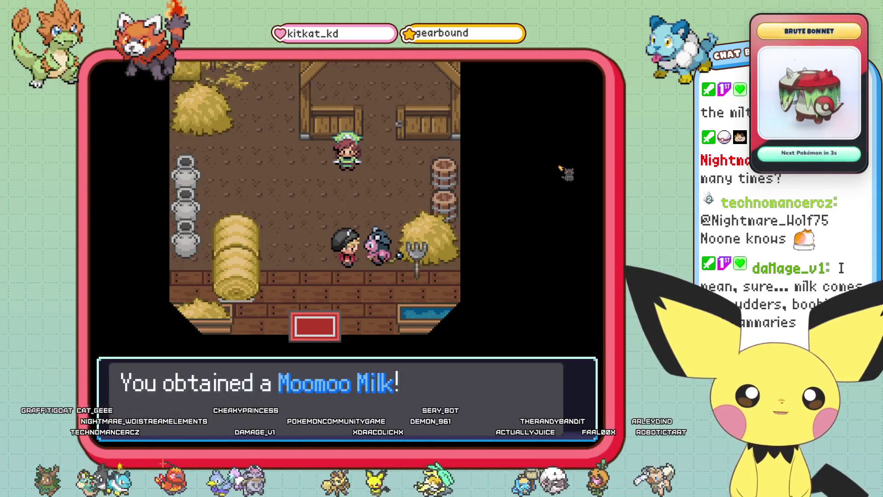
pyautogui.press('Return')
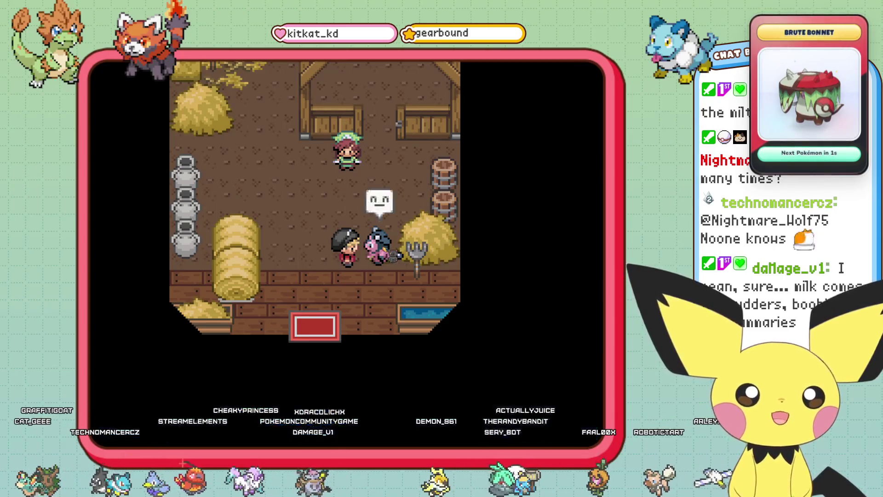
pyautogui.press('Return')
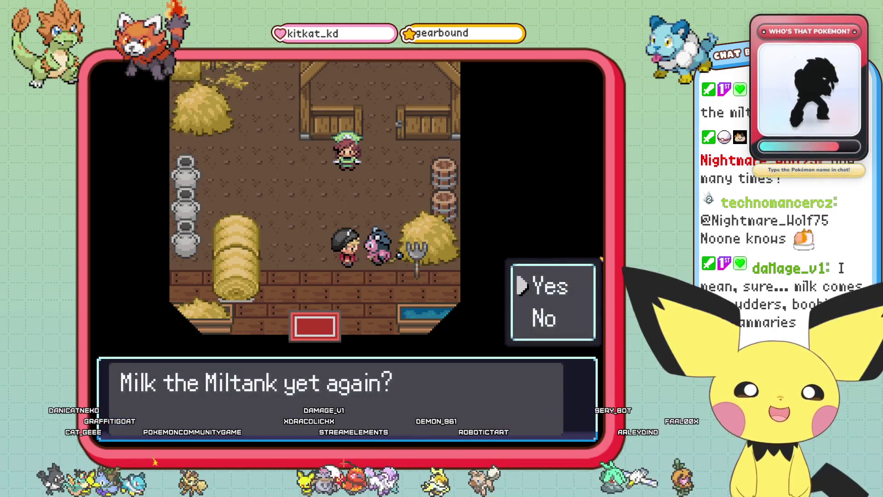
pyautogui.press('Return')
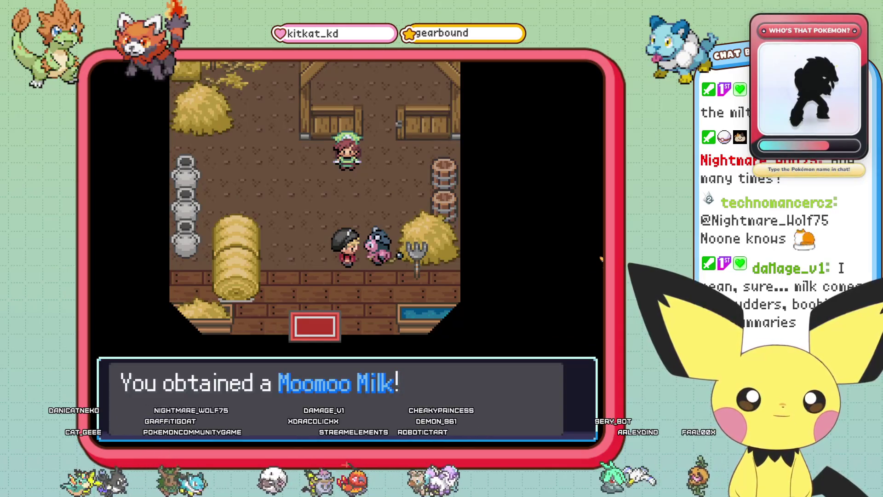
pyautogui.press('Return')
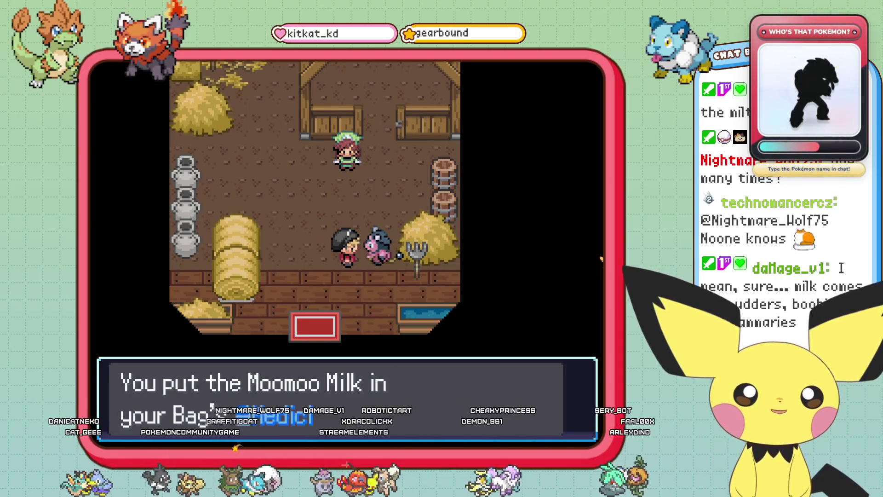
pyautogui.press('Return')
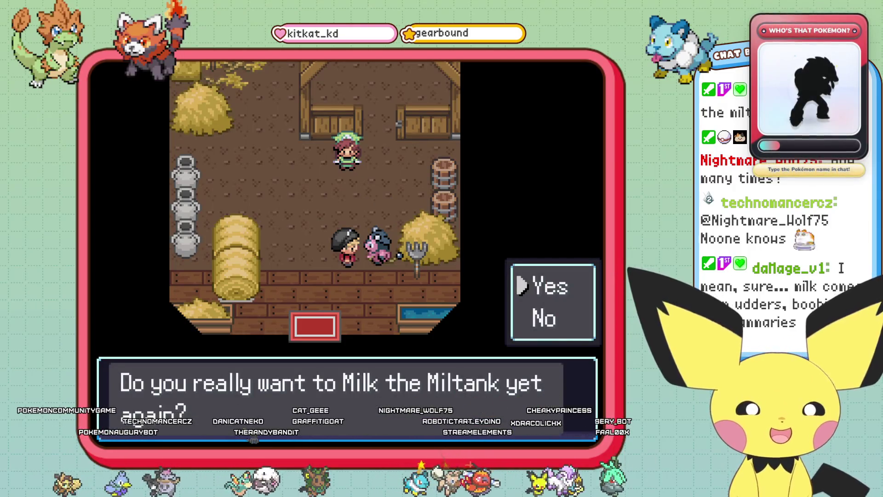
pyautogui.press('Return')
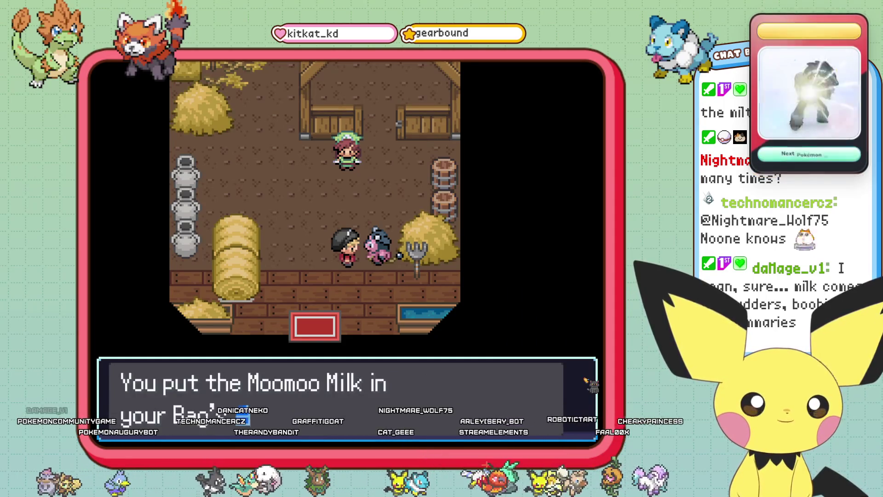
pyautogui.press('Return')
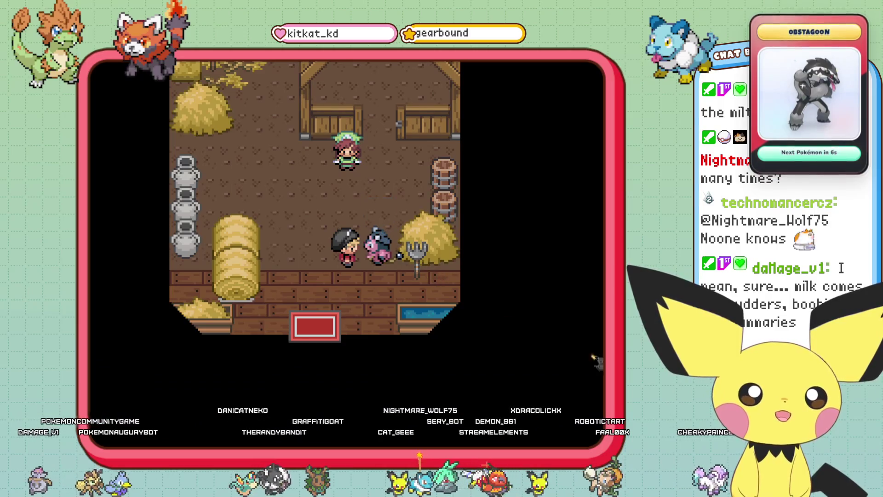
# Keep trying to milk the Miltank until it refuses, dismissing its refusal messages
pyautogui.press('Return')
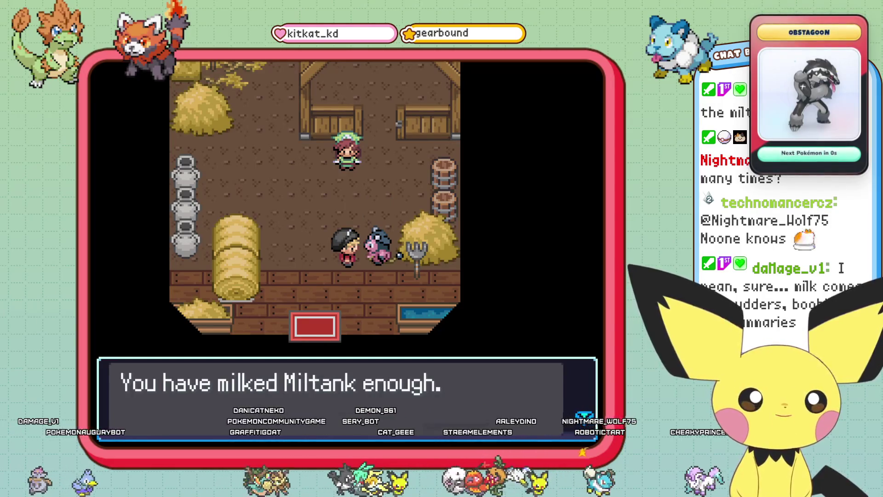
pyautogui.press('Return')
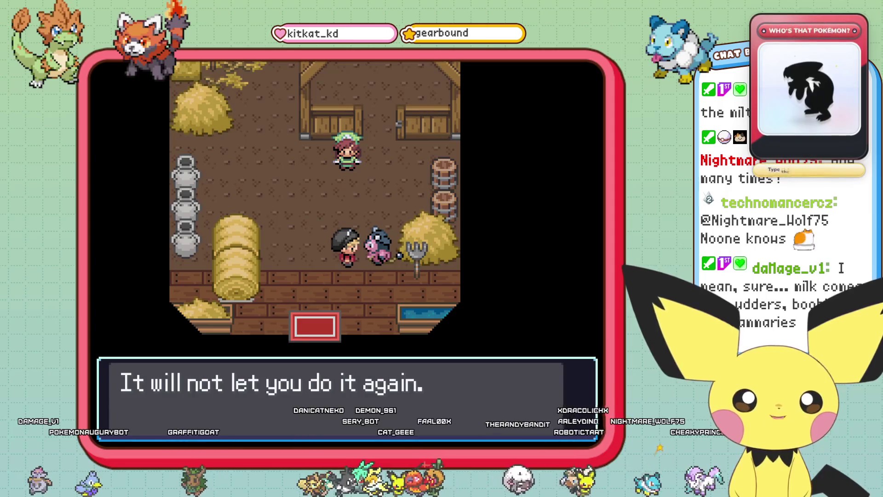
pyautogui.press('Return')
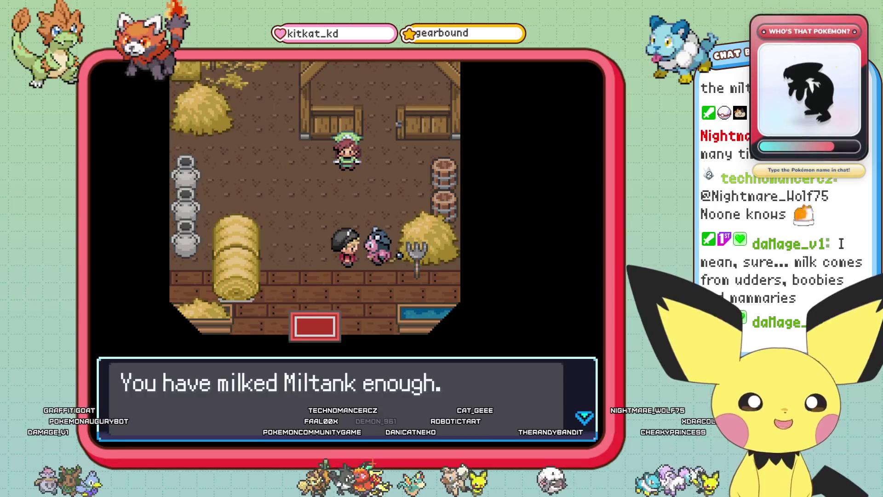
pyautogui.press('Return')
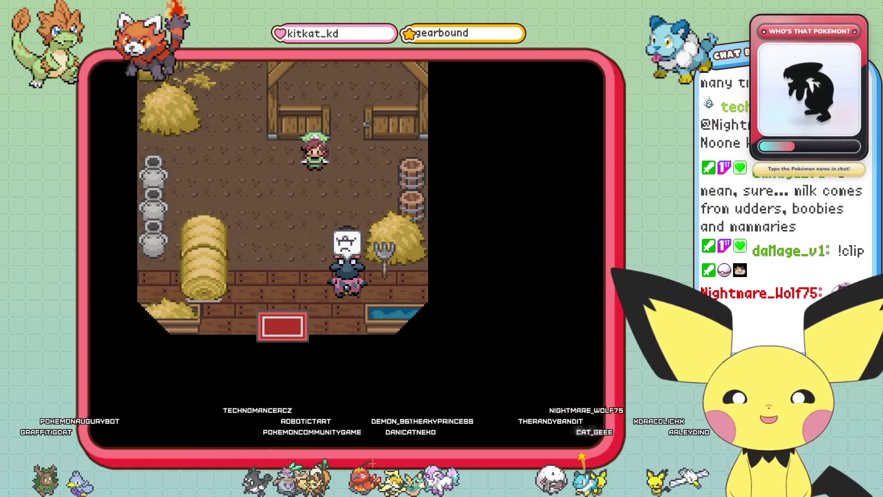
pyautogui.press('Return')
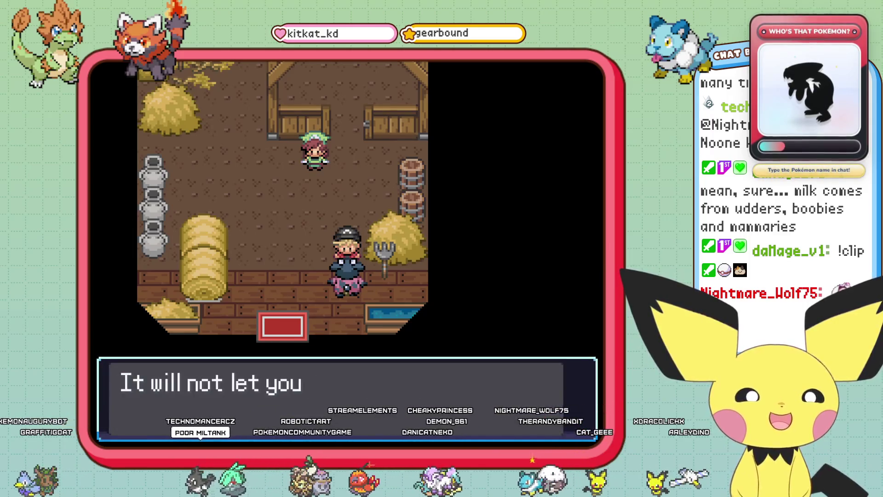
pyautogui.press('Return')
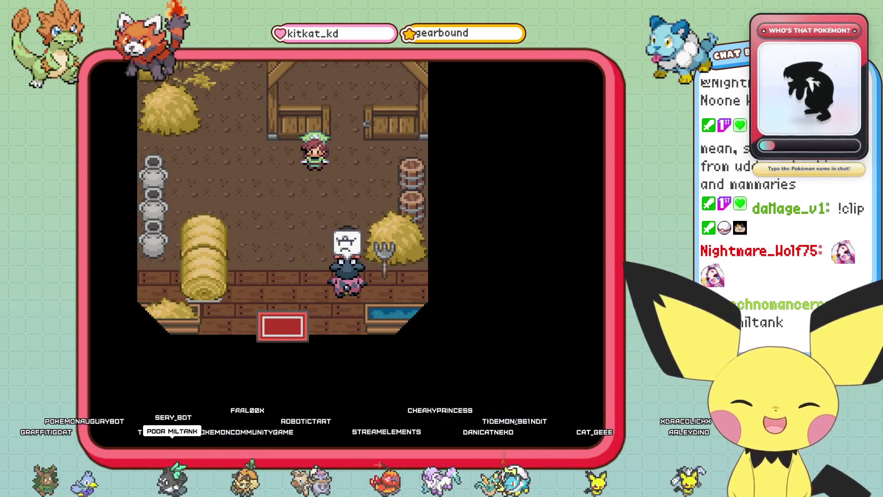
# Talk to the farmer in the barn, then walk out through the barn door
pyautogui.press('Left')
pyautogui.press('Left')
pyautogui.press('Left')
pyautogui.press('Up')
pyautogui.press('Up')
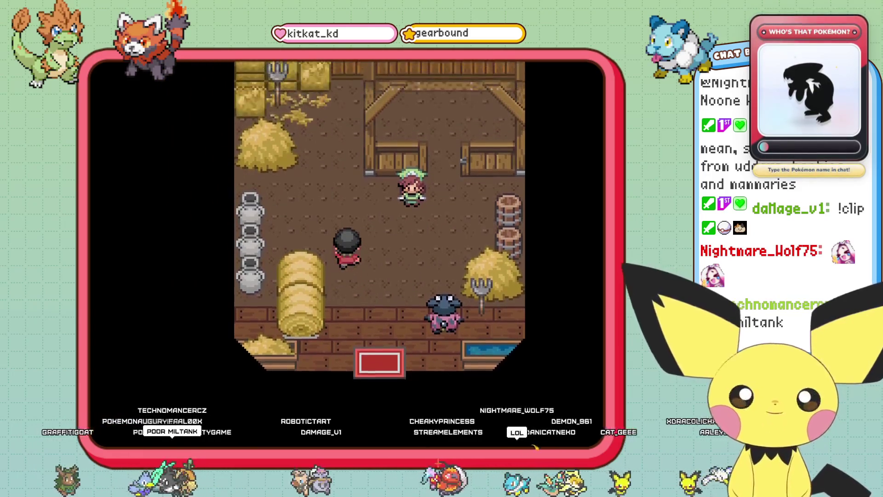
pyautogui.press('Up')
pyautogui.press('Up')
pyautogui.press('Right')
pyautogui.press('Return')
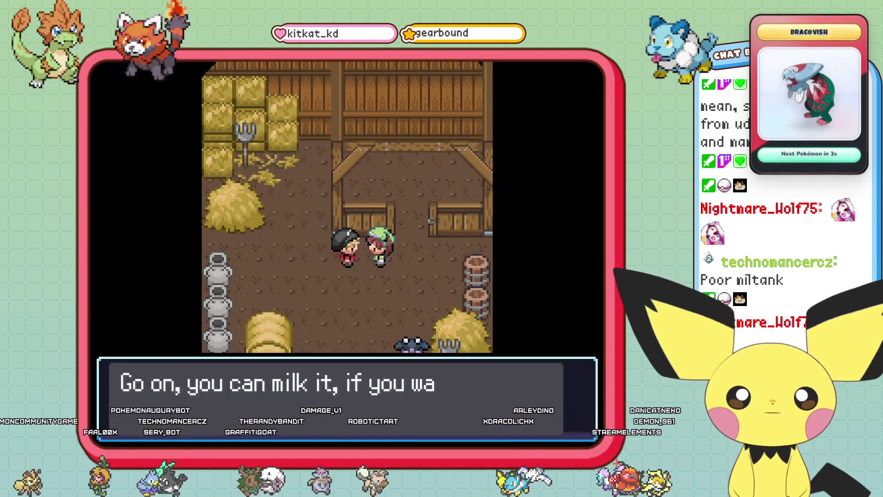
pyautogui.press('Return')
pyautogui.press('Down')
pyautogui.press('Down')
pyautogui.press('Down')
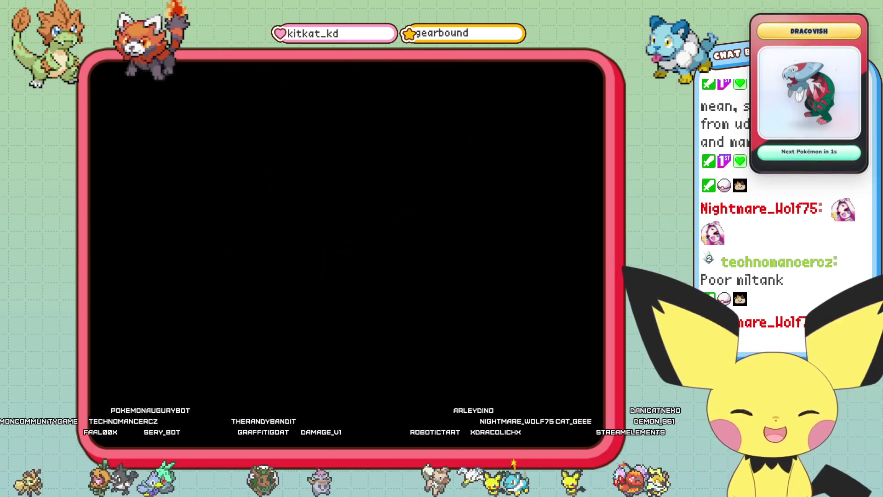
pyautogui.press('Down')
pyautogui.press('Down')
pyautogui.press('Down')
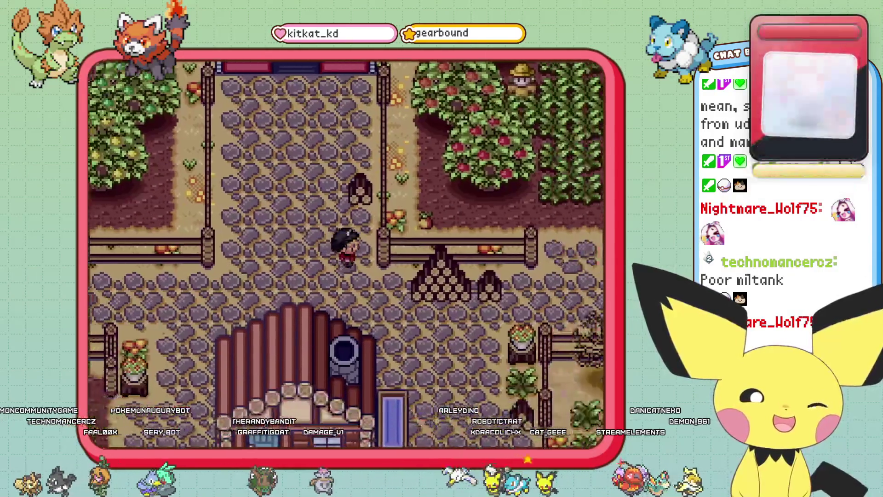
# Walk past the fruit stand and through the berry orchard, then head south into Moo Moo Town
pyautogui.press('Right')
pyautogui.press('Right')
pyautogui.press('Right')
pyautogui.press('Down')
pyautogui.press('Down')
pyautogui.press('Down')
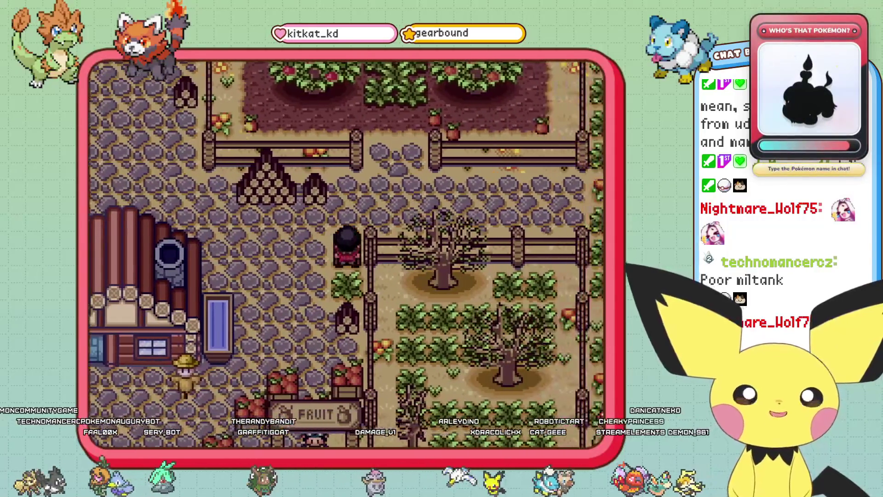
pyautogui.press('Up')
pyautogui.press('Up')
pyautogui.press('Up')
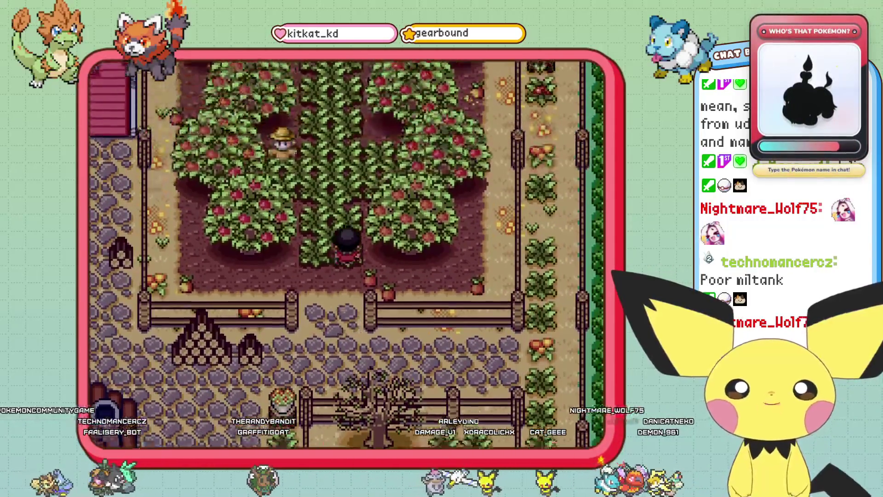
pyautogui.press('Down')
pyautogui.press('Down')
pyautogui.press('Down')
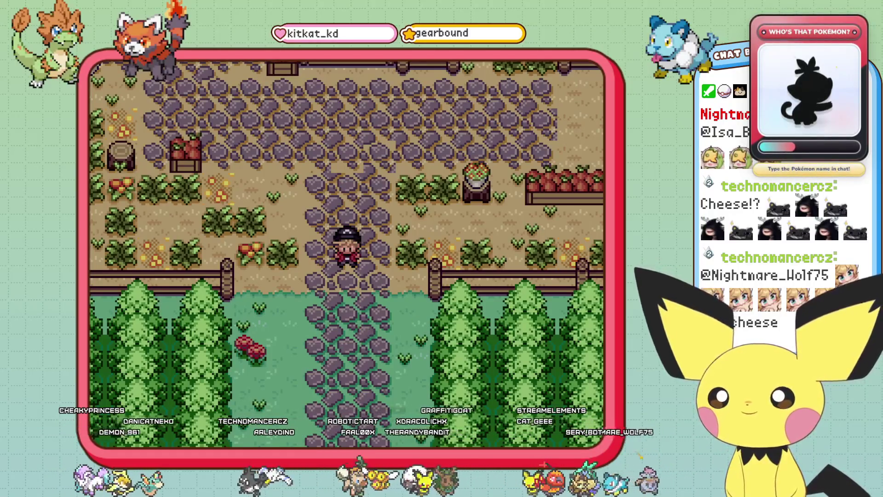
pyautogui.press('Escape')
pyautogui.press('Down')
pyautogui.press('Down')
pyautogui.press('Down')
pyautogui.press('Down')
pyautogui.press('Down')
pyautogui.press('Down')
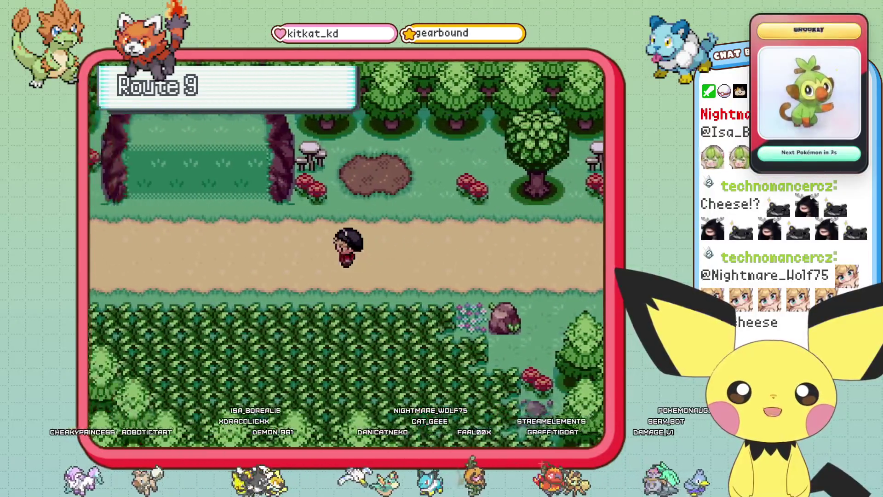
pyautogui.press('Left')
pyautogui.press('Left')
pyautogui.press('Left')
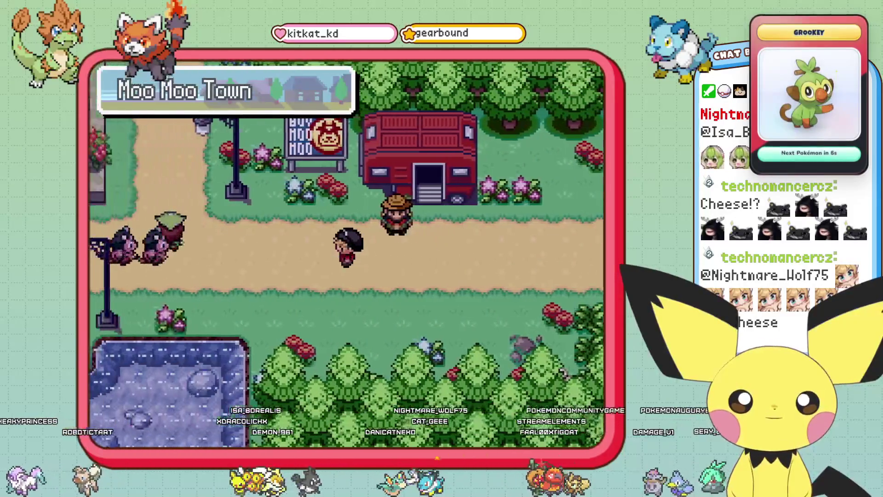
# Walk east through Moo Moo Town along the main path past the Pokémon Center
pyautogui.press('Left')
pyautogui.press('Left')
pyautogui.press('Left')
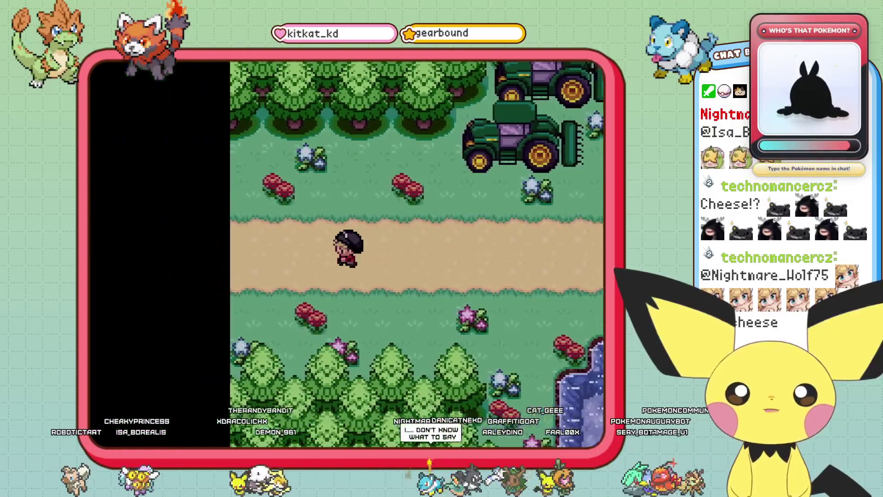
pyautogui.press('Right')
pyautogui.press('Right')
pyautogui.press('Right')
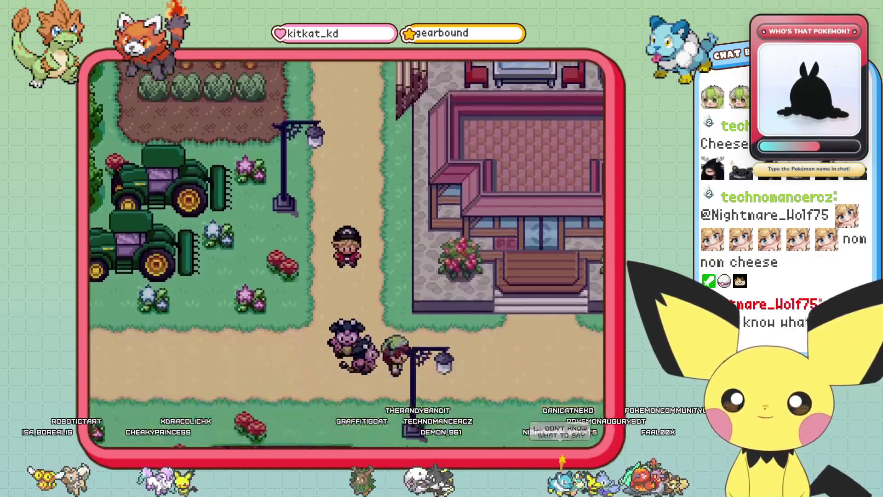
pyautogui.press('Down')
pyautogui.press('Right')
pyautogui.press('Right')
pyautogui.press('Right')
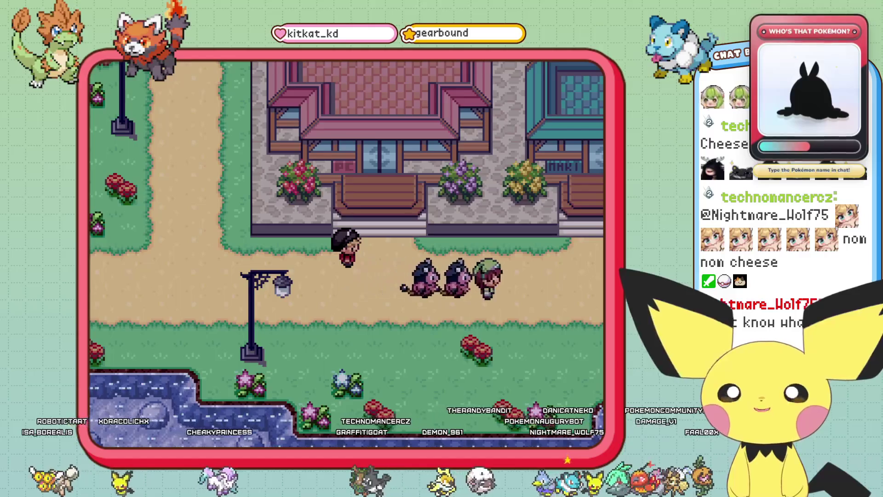
pyautogui.press('Right')
pyautogui.press('Right')
pyautogui.press('Right')
pyautogui.press('Down')
pyautogui.press('Right')
pyautogui.press('Right')
pyautogui.press('Right')
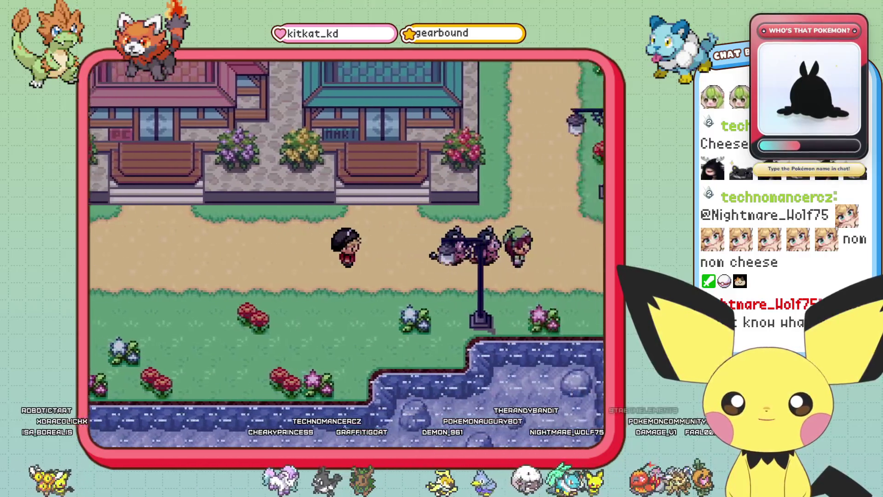
pyautogui.press('Right')
pyautogui.press('Right')
pyautogui.press('Right')
pyautogui.press('Up')
pyautogui.press('Up')
pyautogui.press('Up')
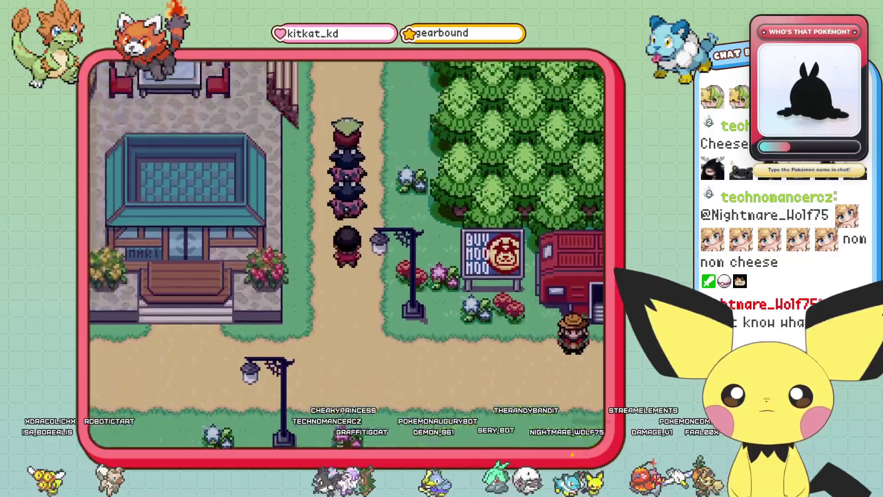
# Go up the path beside the Mart, stop below the fenced yard, and open the pause menu
pyautogui.press('Up')
pyautogui.press('Up')
pyautogui.press('Up')
pyautogui.press('Left')
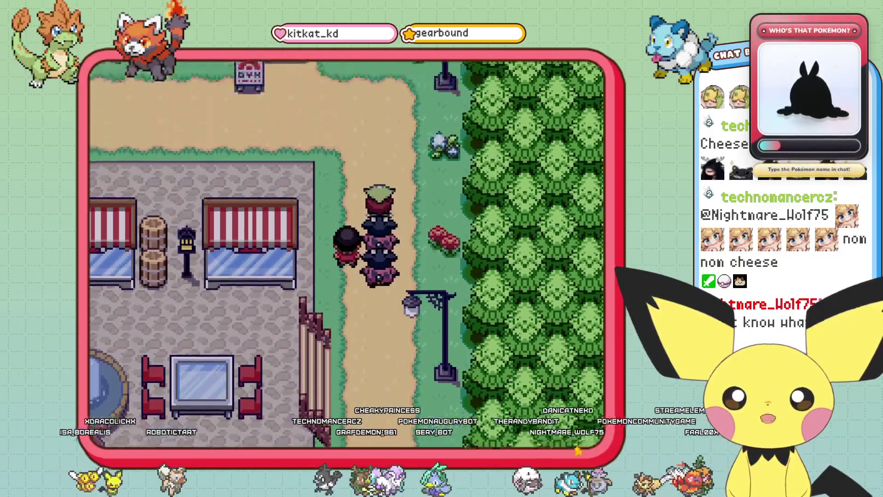
pyautogui.press('Right')
pyautogui.press('Right')
pyautogui.press('Right')
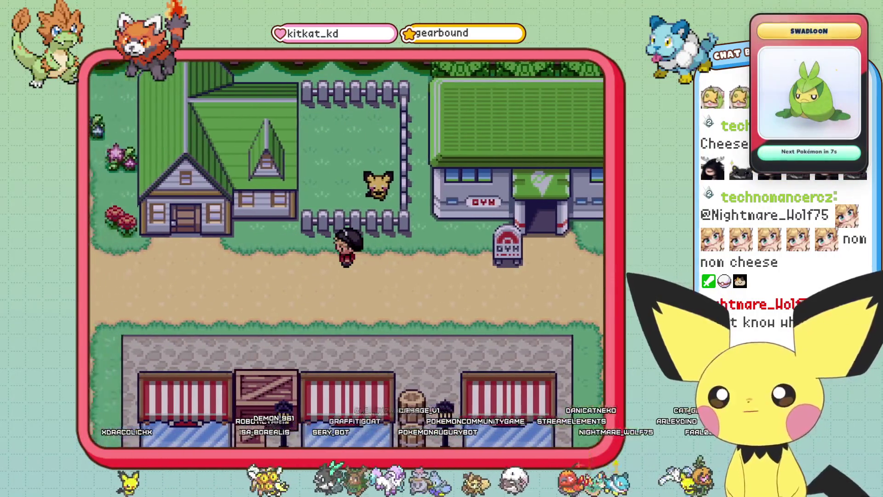
pyautogui.press('Right')
pyautogui.press('Left')
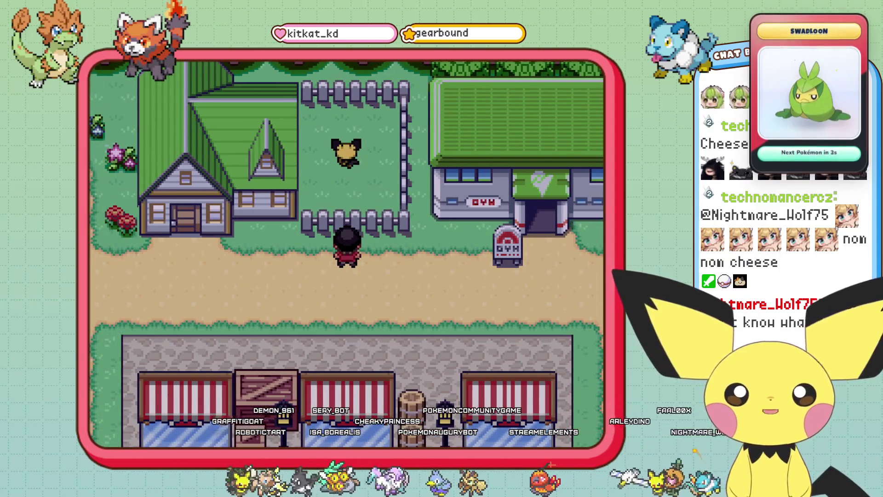
pyautogui.press('Escape')
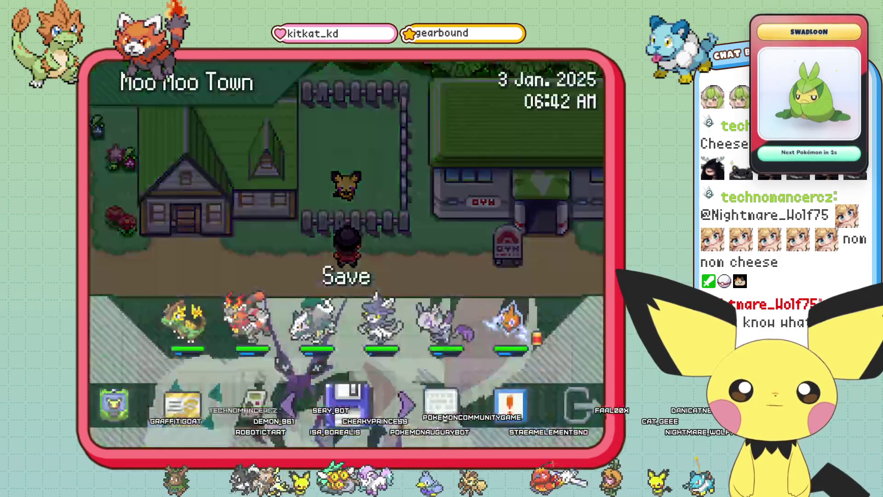
# Close the menu, step up beside Pichu, and read its sneaking-in dialogue through to the thank-you
pyautogui.press('Escape')
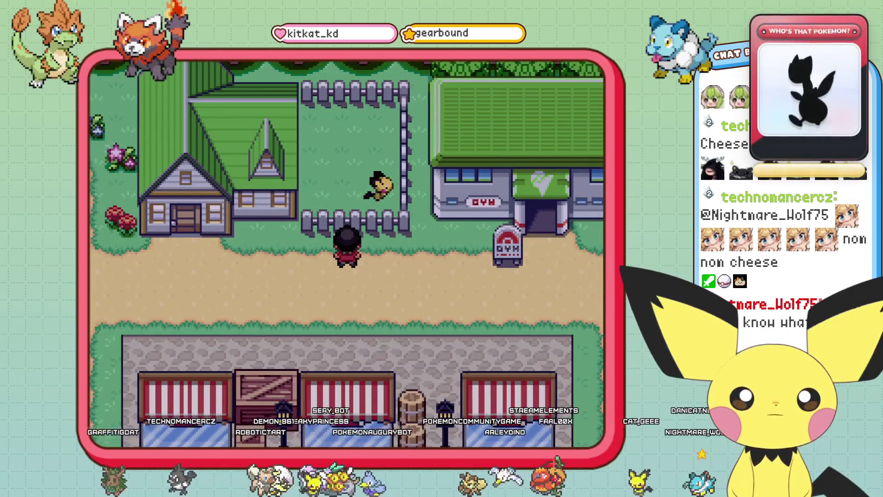
pyautogui.press('Up')
pyautogui.press('Up')
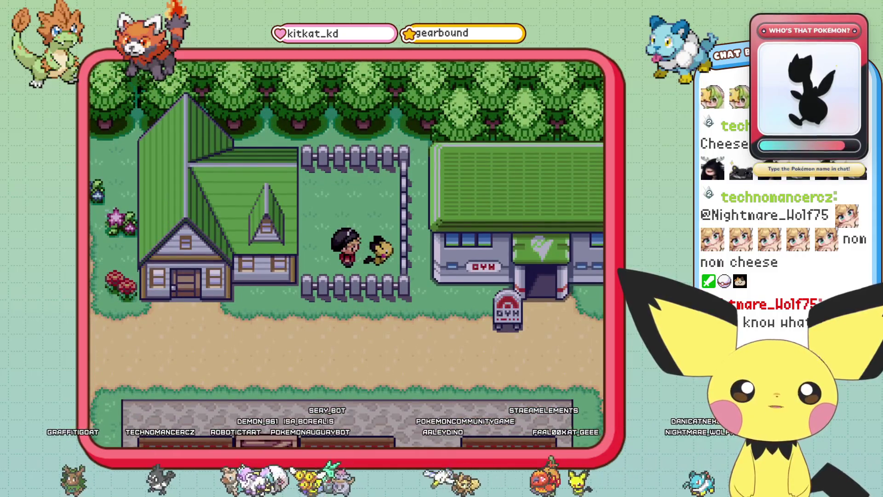
pyautogui.press('Up')
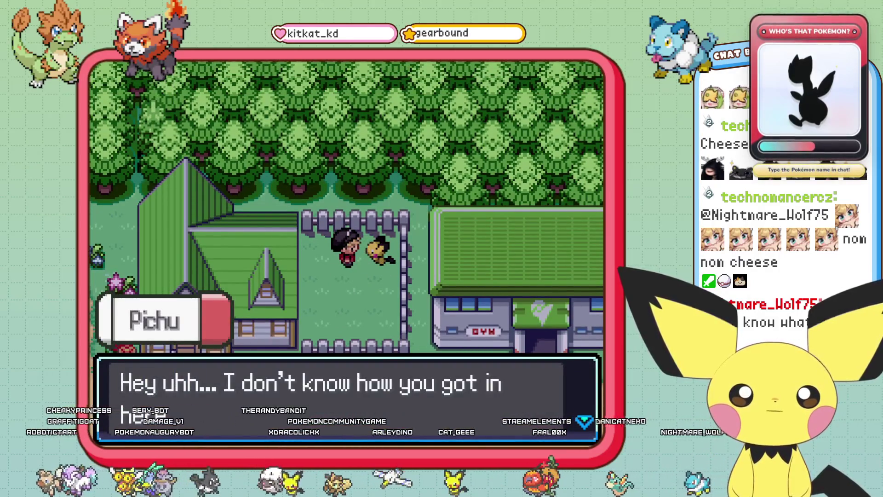
pyautogui.press('c')
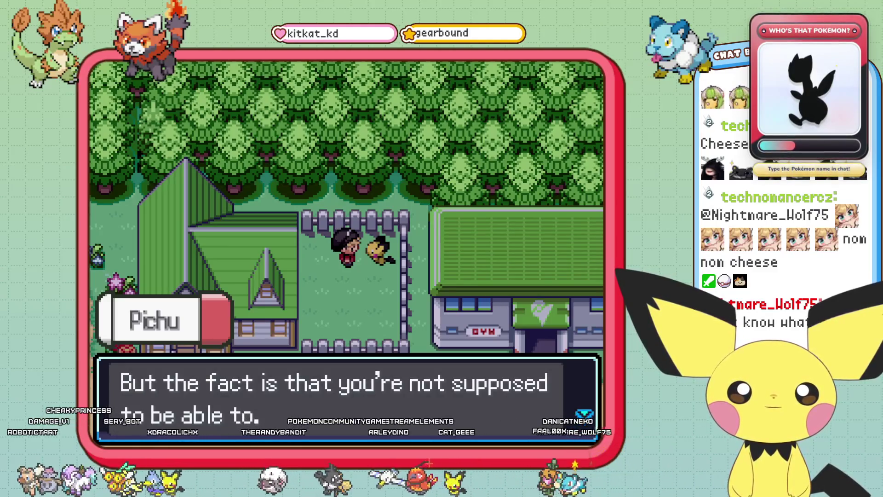
pyautogui.press('c')
pyautogui.press('c')
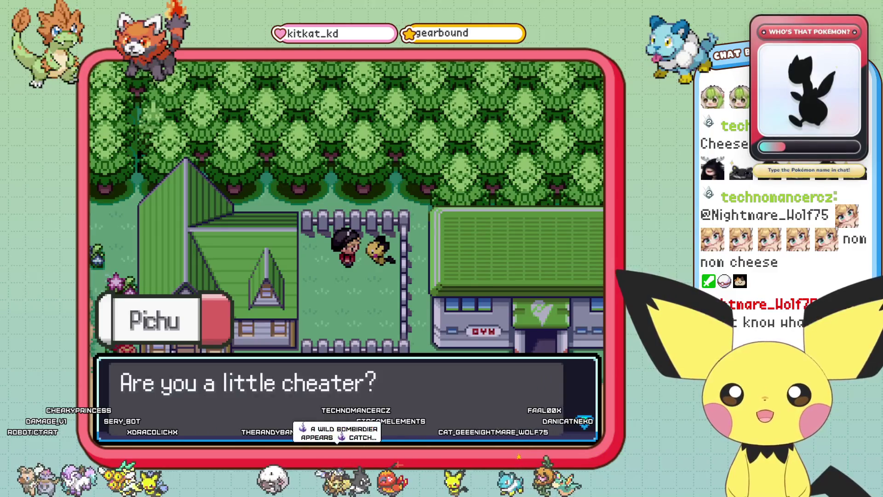
pyautogui.press('c')
pyautogui.press('c')
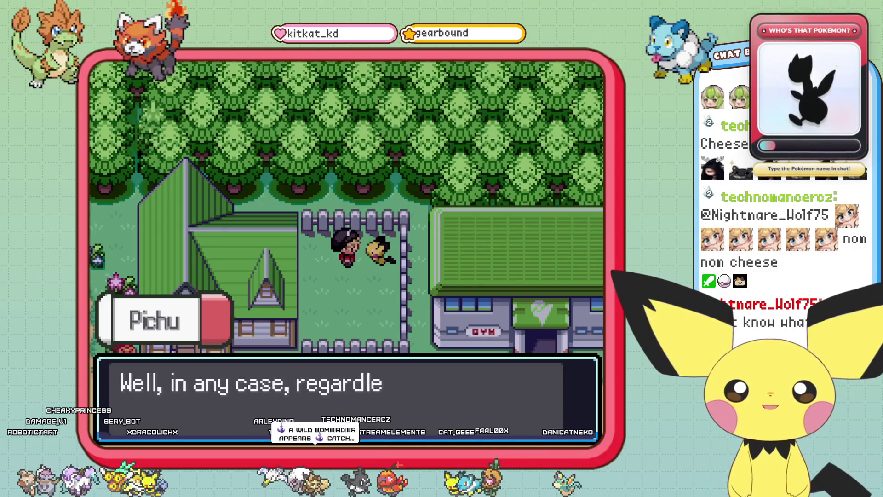
pyautogui.press('c')
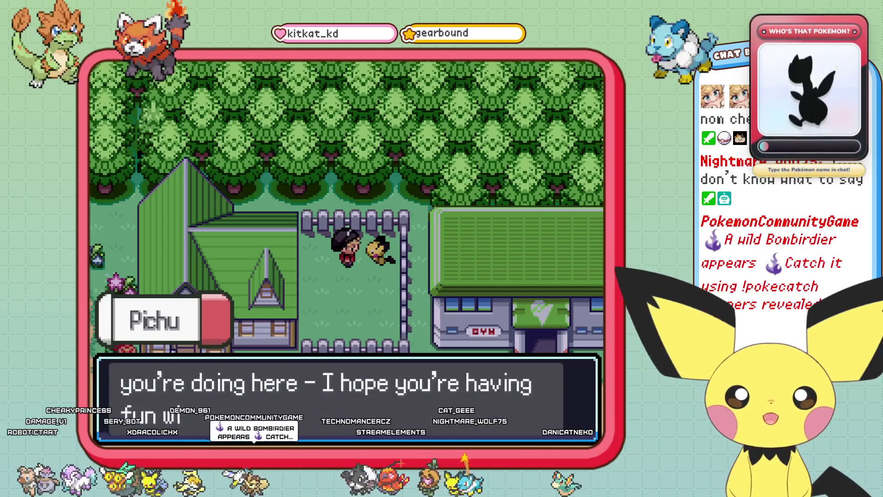
pyautogui.press('c')
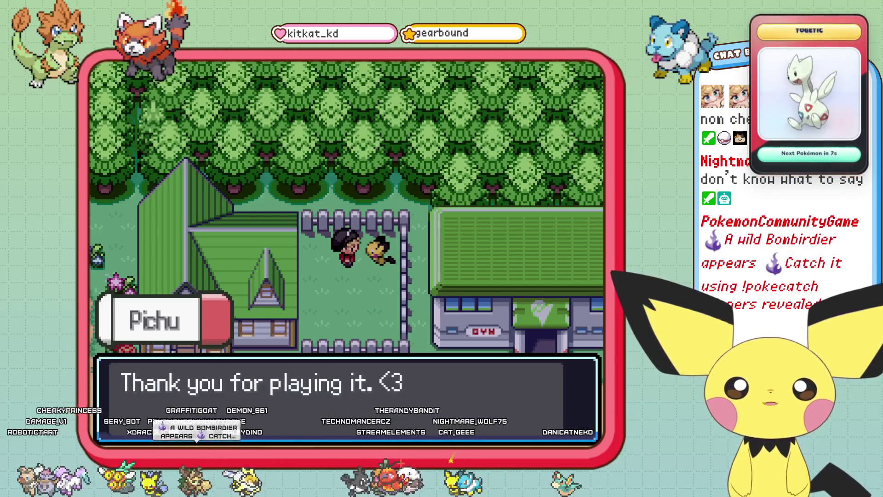
pyautogui.press('c')
pyautogui.press('Down')
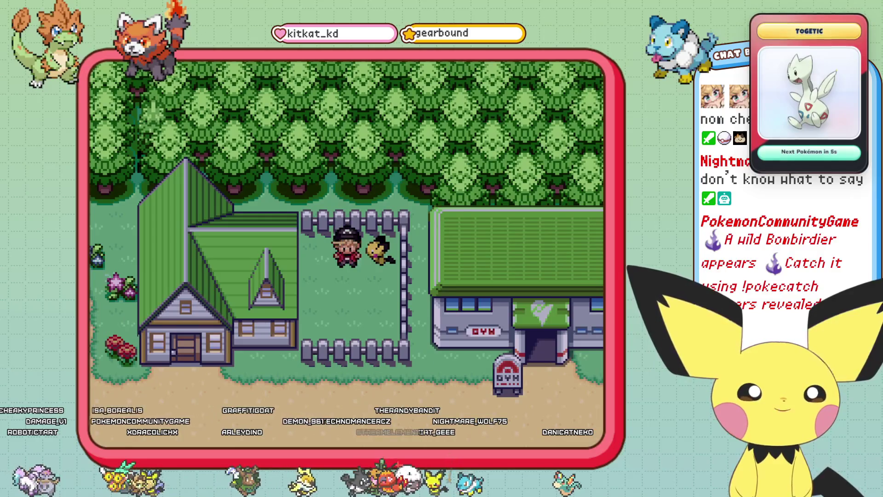
# Leave the yard and walk west along the road toward the Poké Center
pyautogui.press('Left')
pyautogui.press('Left')
pyautogui.press('Left')
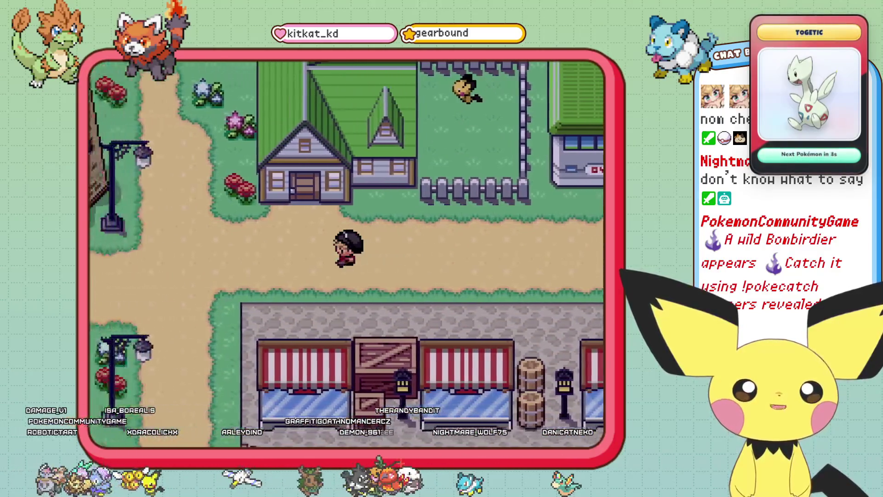
pyautogui.press('Up')
pyautogui.press('Up')
pyautogui.press('Up')
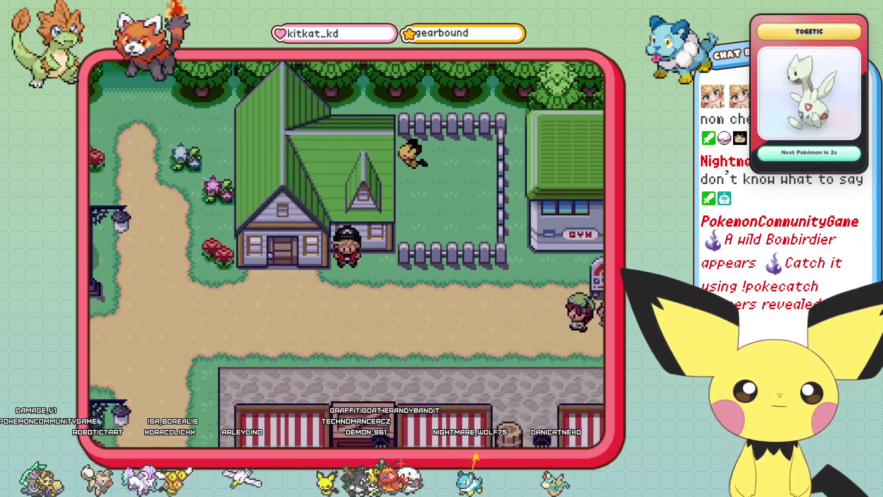
pyautogui.press('Down')
pyautogui.press('Down')
pyautogui.press('Down')
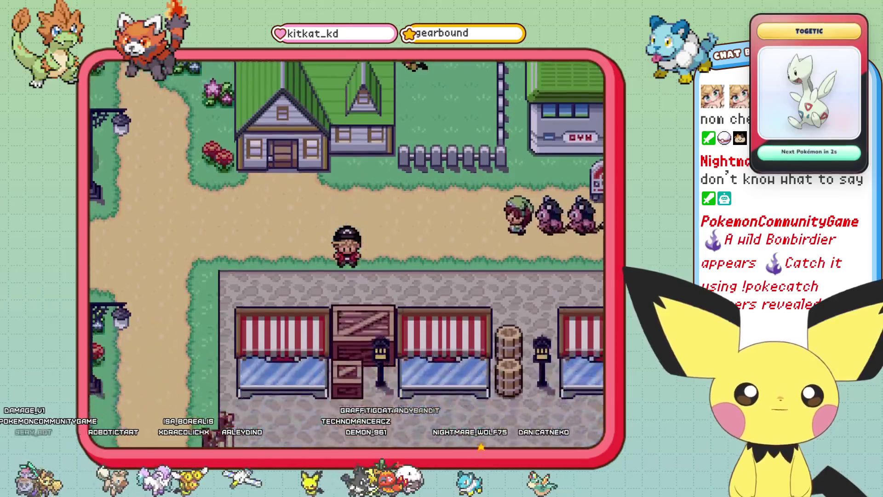
pyautogui.press('Up')
pyautogui.press('Up')
pyautogui.press('Right')
pyautogui.press('Right')
pyautogui.press('Right')
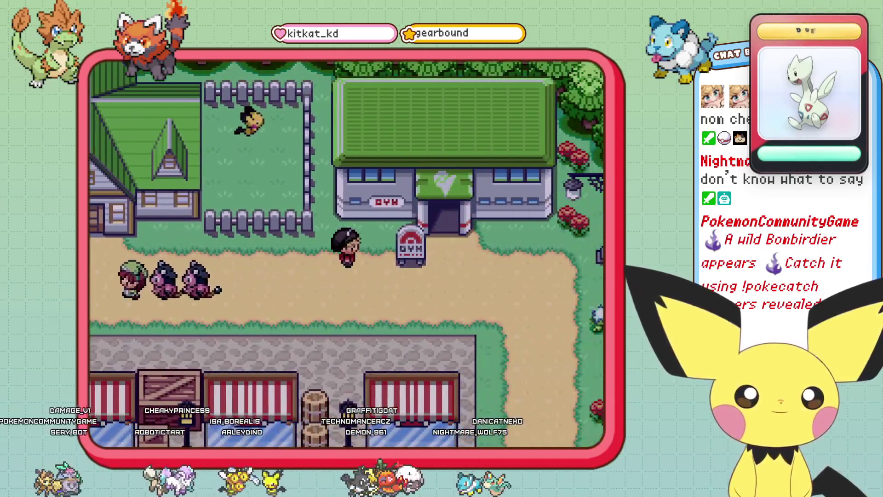
pyautogui.press('Left')
pyautogui.press('Left')
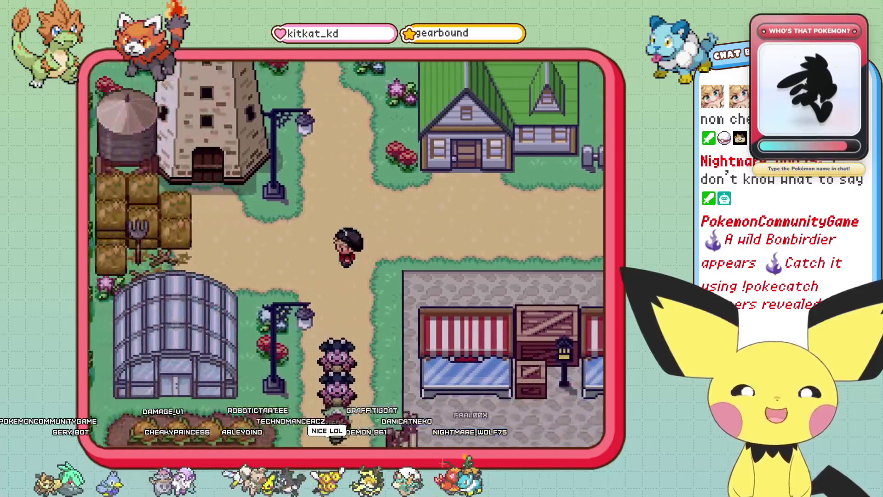
pyautogui.press('Left')
pyautogui.press('Left')
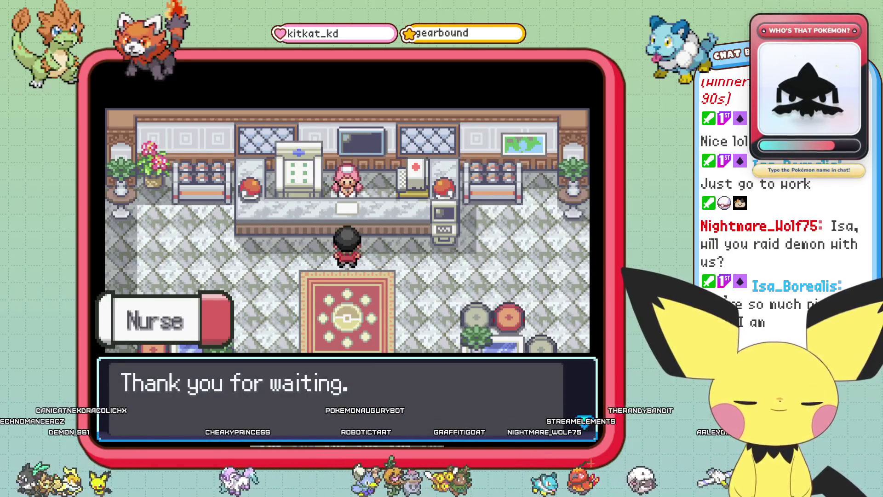
# Finish the nurse's healing dialogue and step down onto the rug
pyautogui.press('Return')
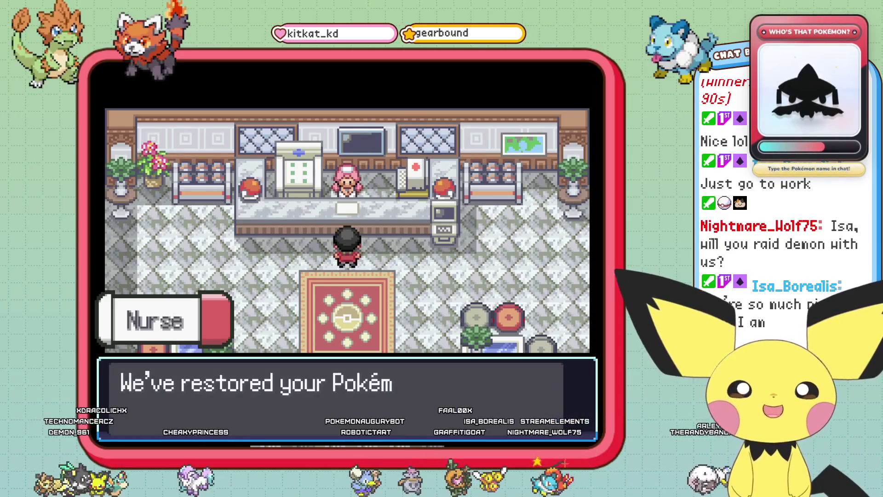
pyautogui.press('Return')
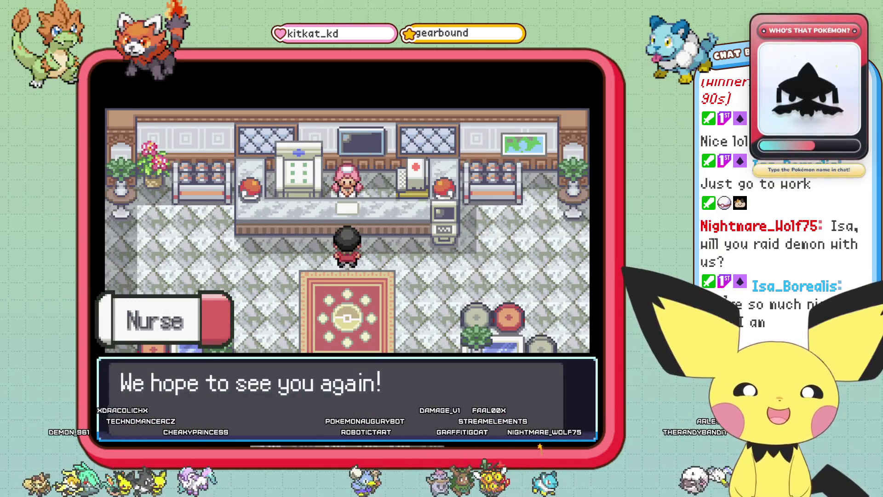
pyautogui.press('Return')
pyautogui.press('Down')
pyautogui.press('Down')
# Save the game from the pause menu in the Moo Moo Poké Center
pyautogui.press('Escape')
pyautogui.press('Return')
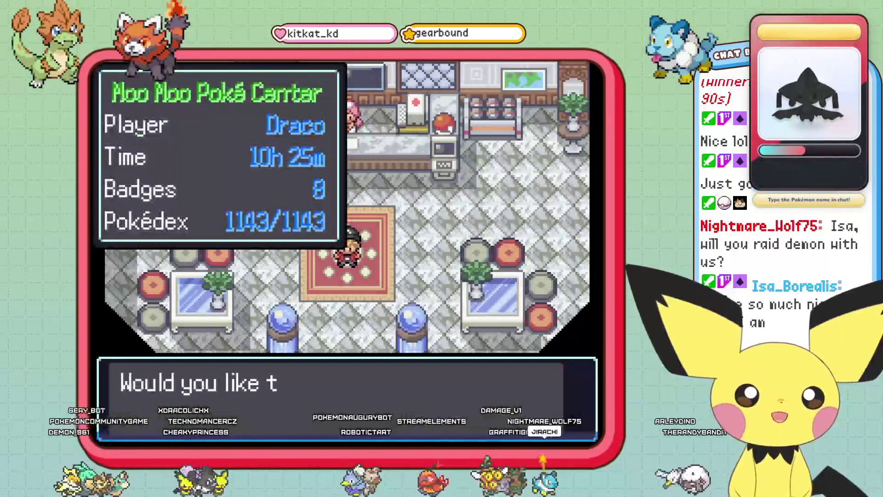
pyautogui.press('Return')
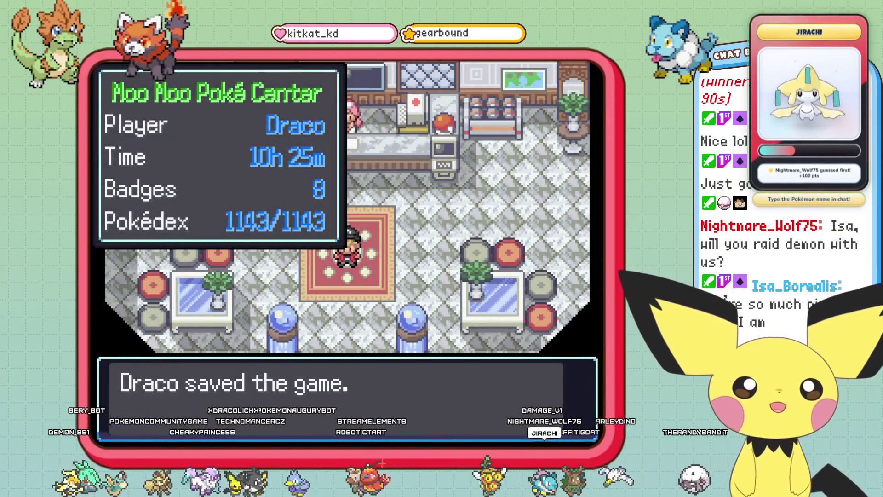
pyautogui.press('Return')
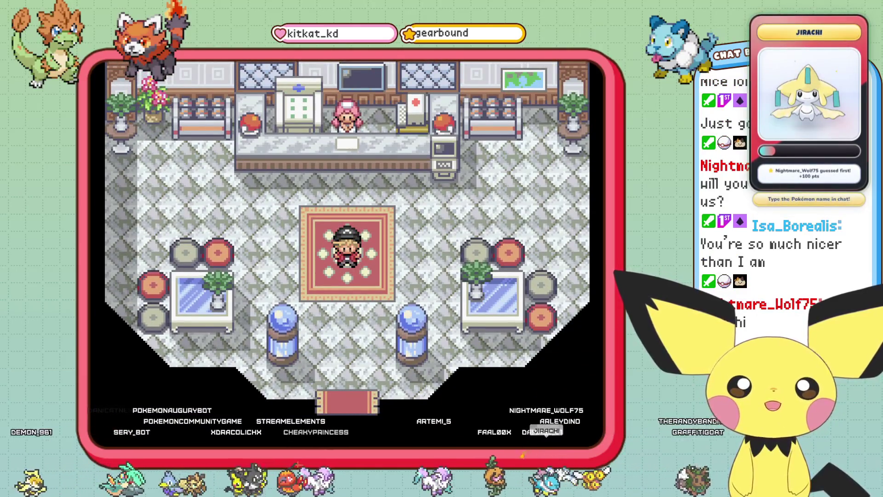
# Choose Save once more from the menu, then quit the game with Alt+F4
pyautogui.press('Return')
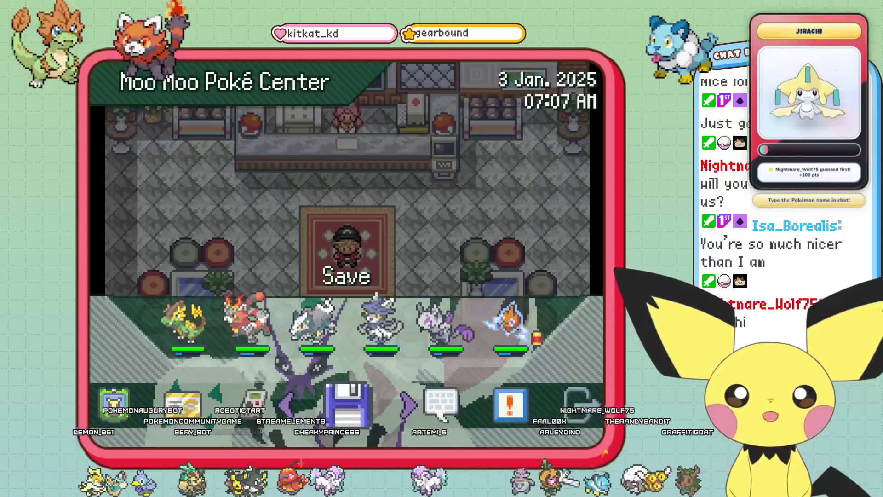
pyautogui.press('Return')
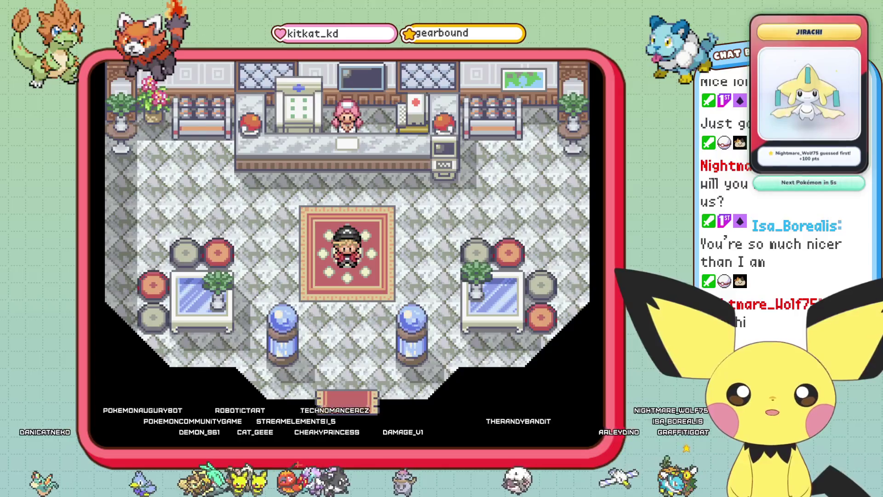
pyautogui.hotkey('alt', 'F4')
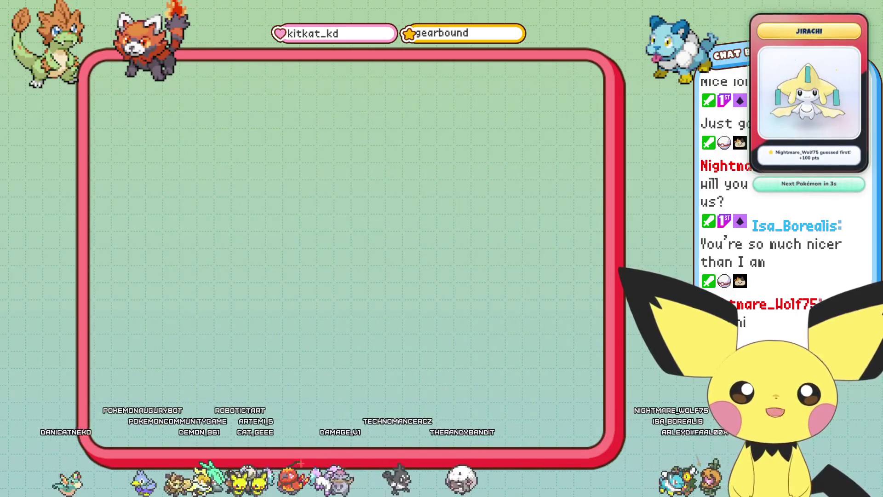